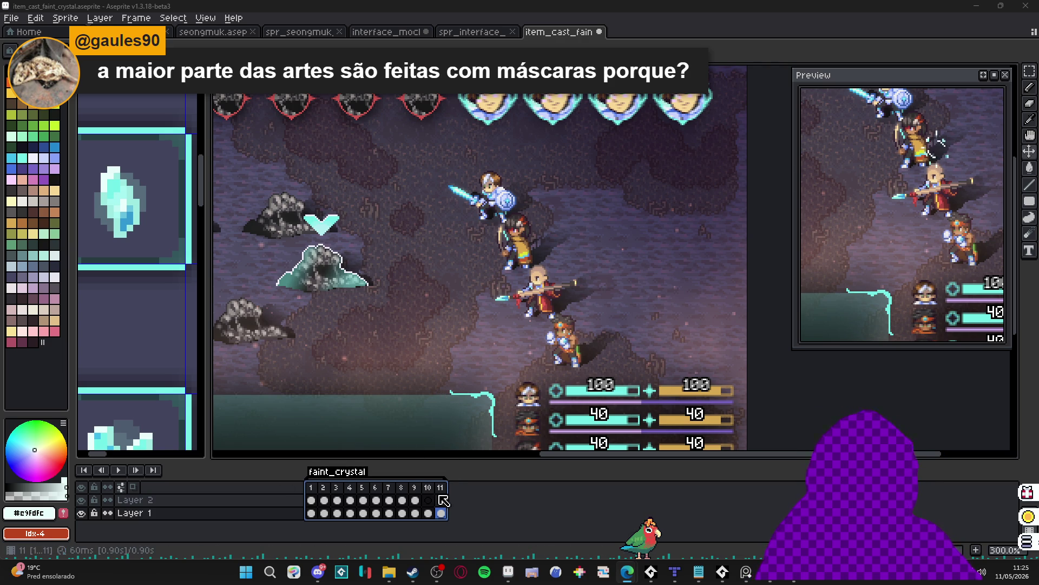
Select the frame-1 cels, add a Layer 3, then undo it to keep only two layers.
{"action": "left_click", "coordinate": [316, 501]}
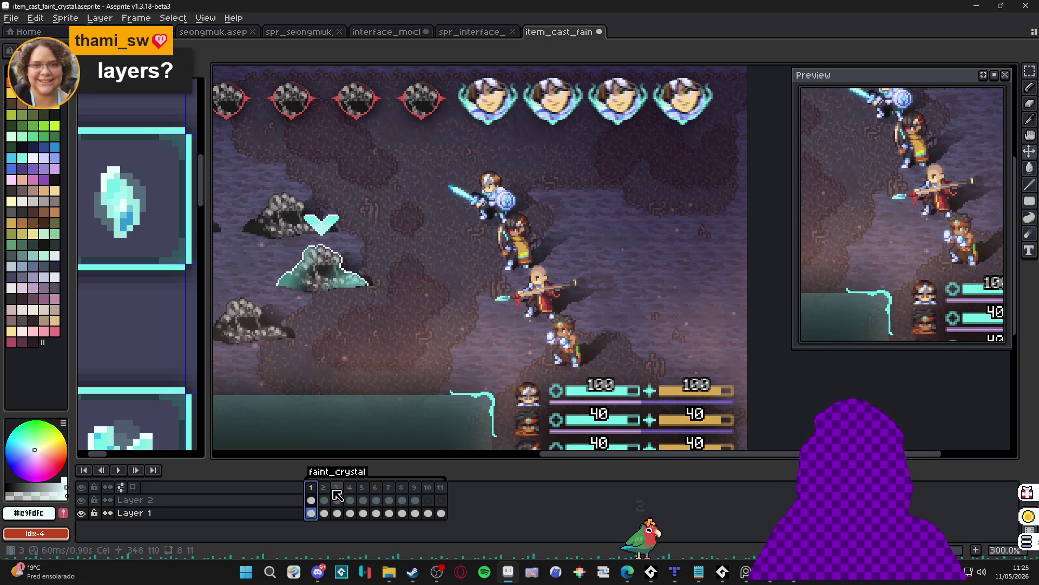
{"action": "left_click", "coordinate": [312, 514]}
{"action": "left_click", "coordinate": [312, 500]}
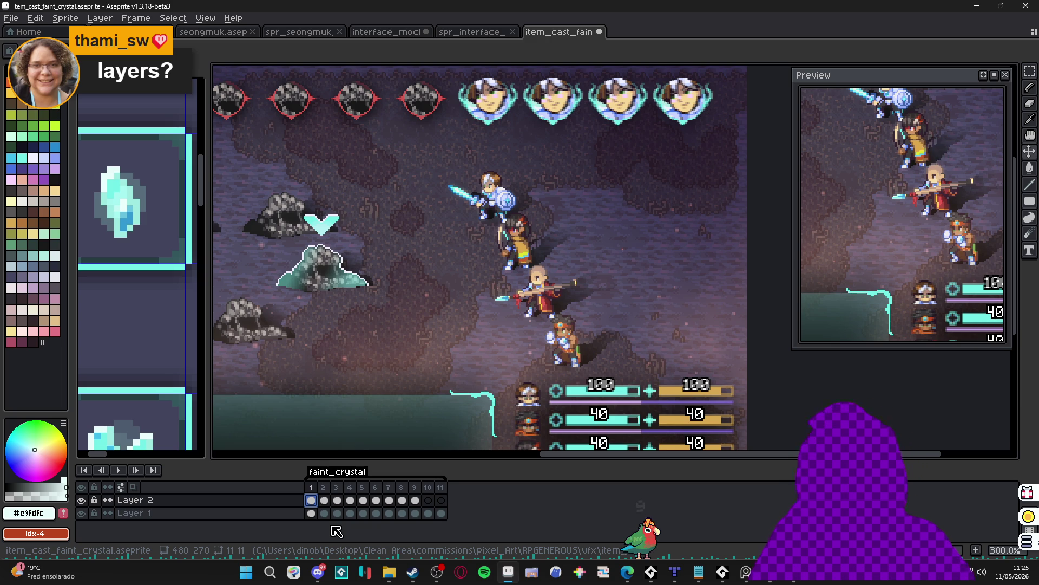
{"action": "key", "text": "shift+n"}
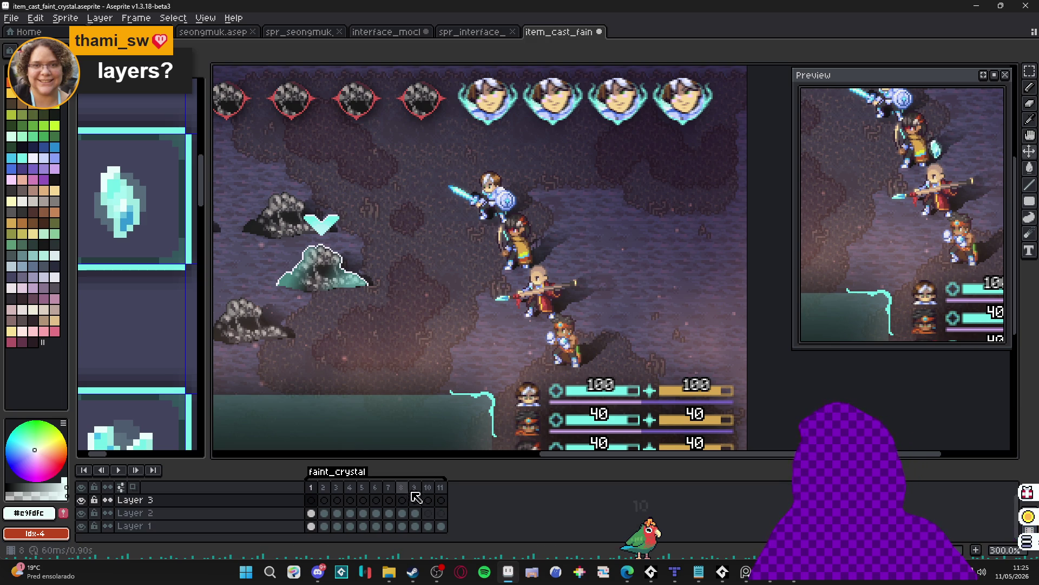
{"action": "key", "text": "ctrl+z"}
Add an empty frame 12 after frame 11 and go to it.
{"action": "left_click", "coordinate": [441, 500]}
{"action": "key", "text": "alt+n"}
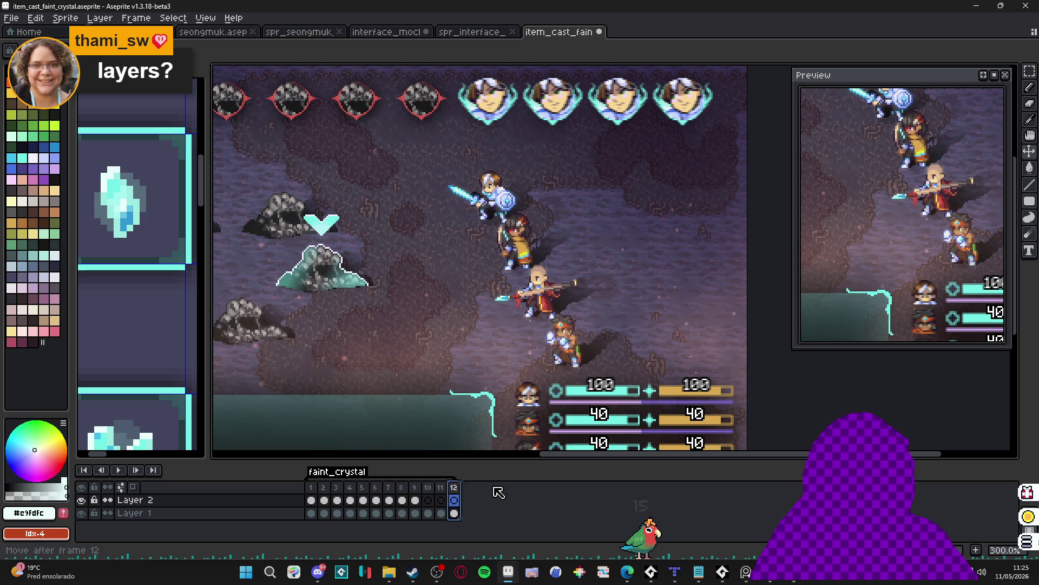
{"action": "key", "text": "Home"}
{"action": "left_click", "coordinate": [459, 498]}
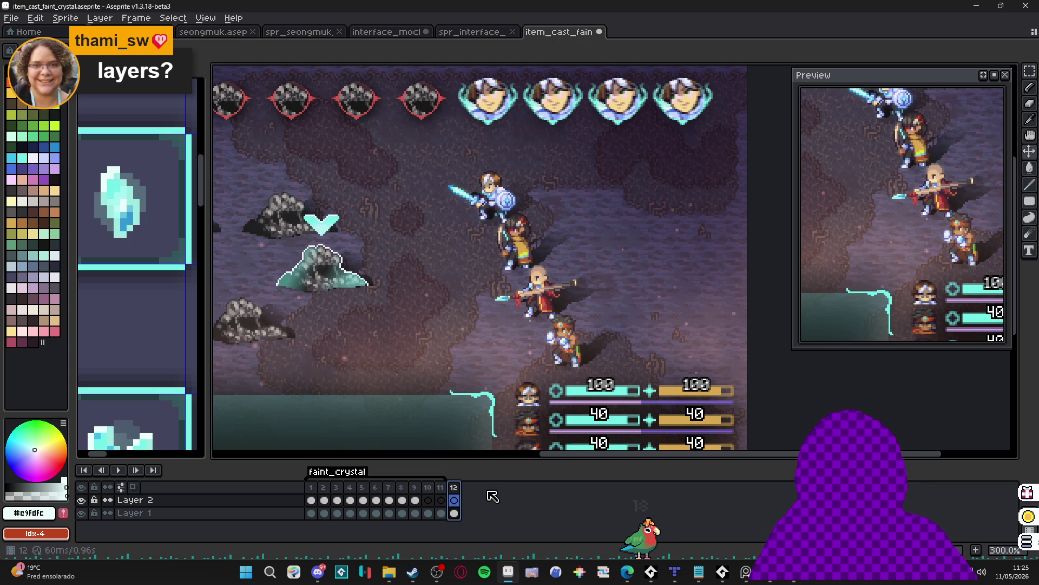
{"action": "scroll", "coordinate": [435, 331], "scroll_direction": "down", "scroll_amount": 1}
{"action": "scroll", "coordinate": [435, 331], "scroll_direction": "up", "scroll_amount": 1}
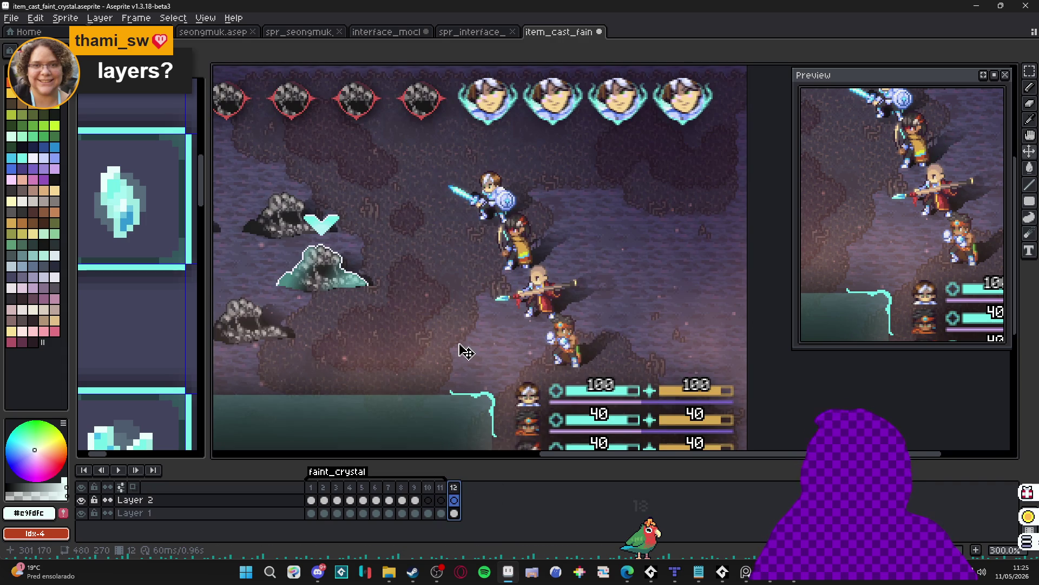
{"action": "scroll", "coordinate": [578, 400], "scroll_direction": "up", "scroll_amount": 1}
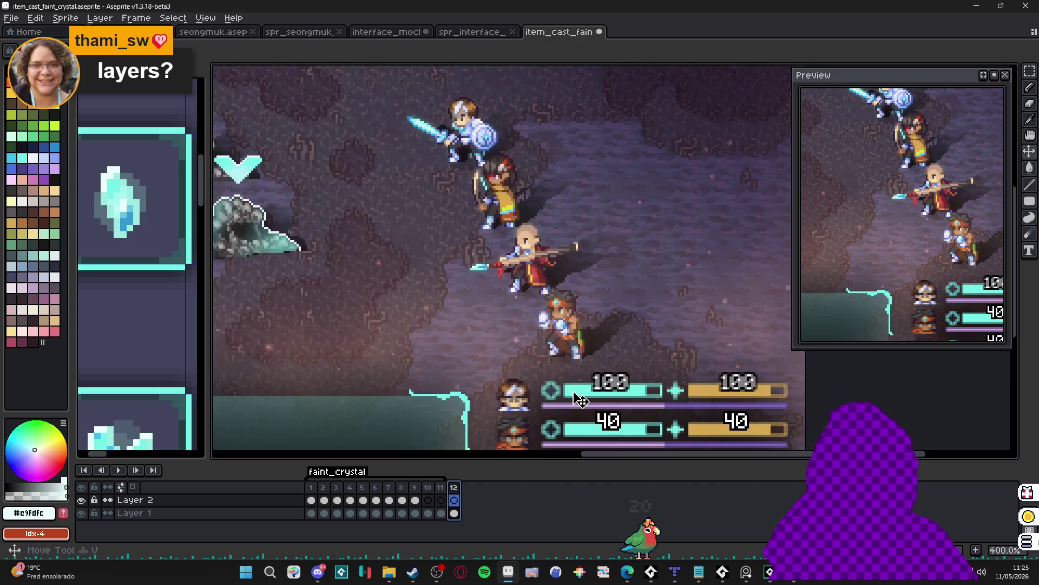
On Layer 1 with the Pencil, pick the HP bar's cyan #73efe8 as the drawing colour.
{"action": "key", "text": "Down"}
{"action": "scroll", "coordinate": [577, 398], "scroll_direction": "up", "scroll_amount": 2}
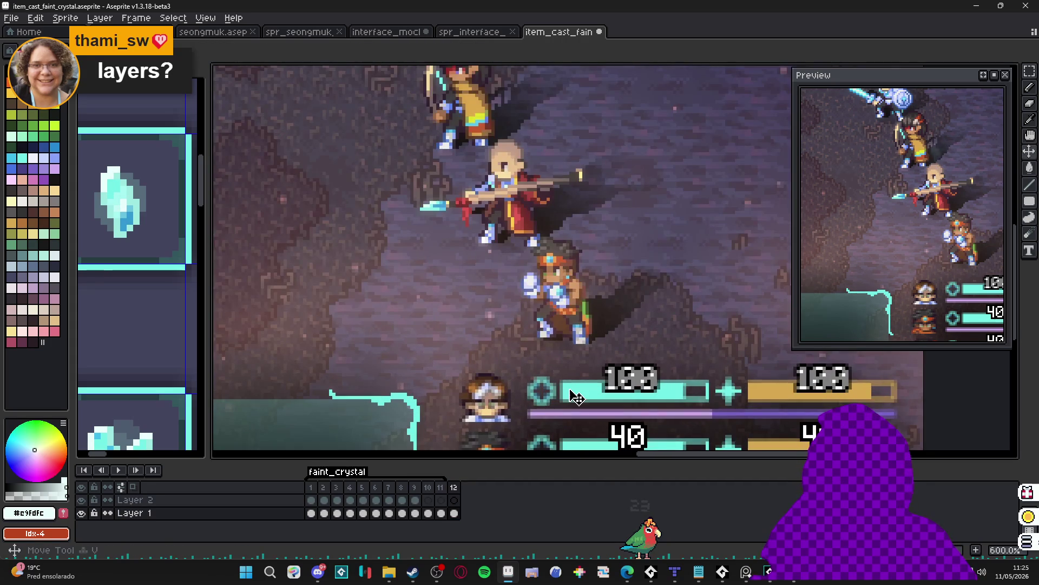
{"action": "key", "text": "b"}
{"action": "left_click", "coordinate": [574, 387], "text": "alt"}
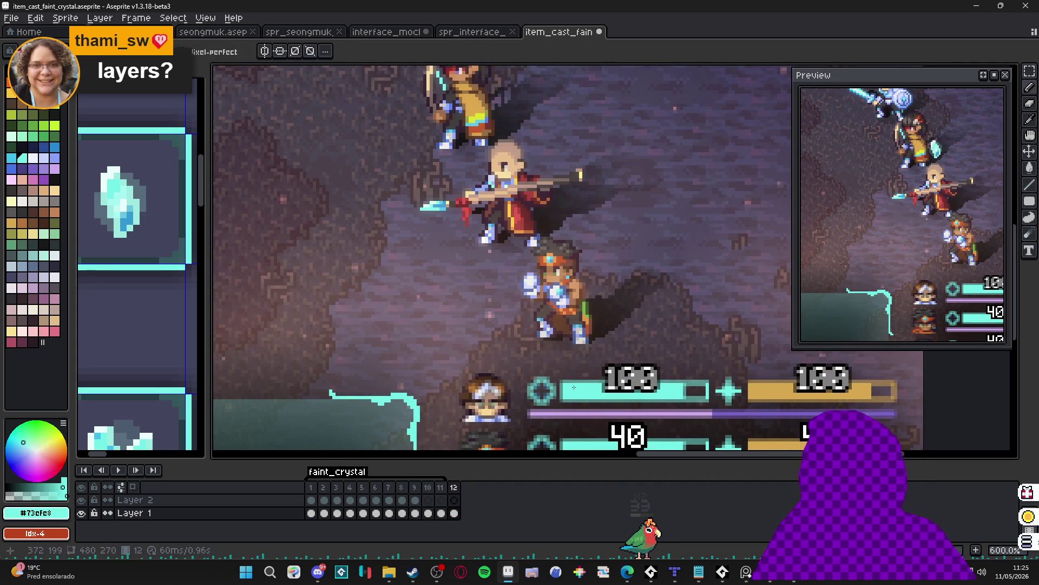
{"action": "key", "text": "alt"}
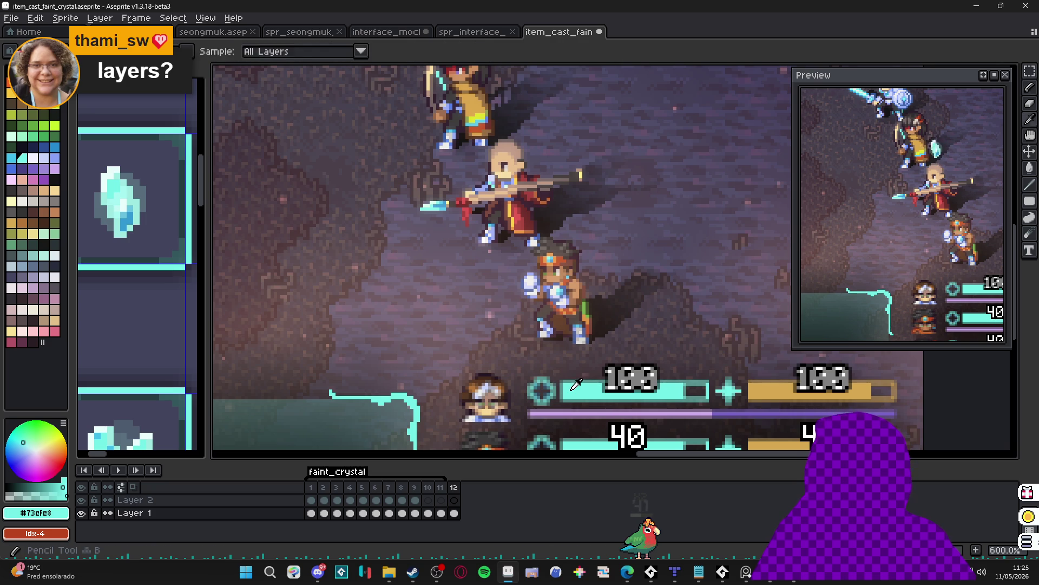
Check the rectangle drawing modes, frame the party and HP bars, and select Layer 2's frame-12 cel.
{"action": "left_click", "coordinate": [1029, 201]}
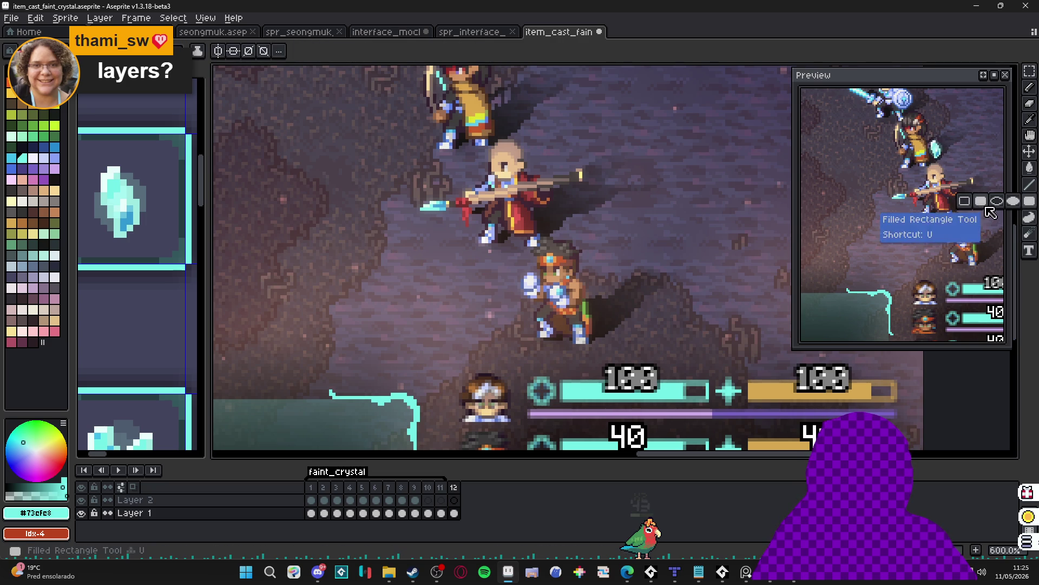
{"action": "left_click_drag", "start_coordinate": [598, 445], "coordinate": [536, 441]}
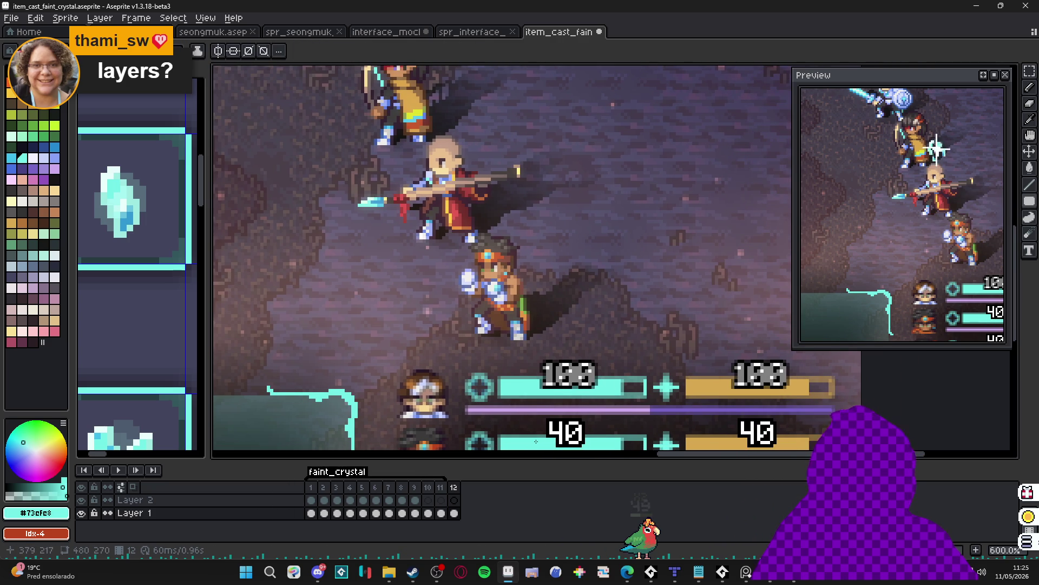
{"action": "scroll", "coordinate": [626, 379], "scroll_direction": "up", "scroll_amount": 3}
{"action": "scroll", "coordinate": [627, 379], "scroll_direction": "down", "scroll_amount": 3}
{"action": "scroll", "coordinate": [626, 379], "scroll_direction": "up", "scroll_amount": 1}
{"action": "scroll", "coordinate": [627, 380], "scroll_direction": "up", "scroll_amount": 1}
{"action": "scroll", "coordinate": [627, 380], "scroll_direction": "down", "scroll_amount": 2}
{"action": "scroll", "coordinate": [627, 380], "scroll_direction": "up", "scroll_amount": 1}
{"action": "scroll", "coordinate": [627, 380], "scroll_direction": "down", "scroll_amount": 1}
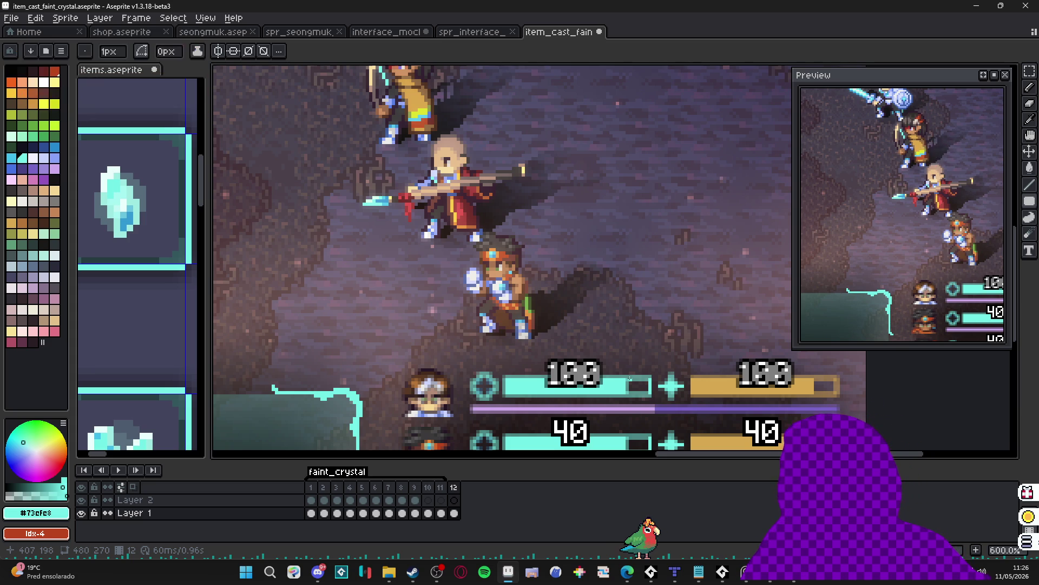
{"action": "left_click", "coordinate": [454, 500]}
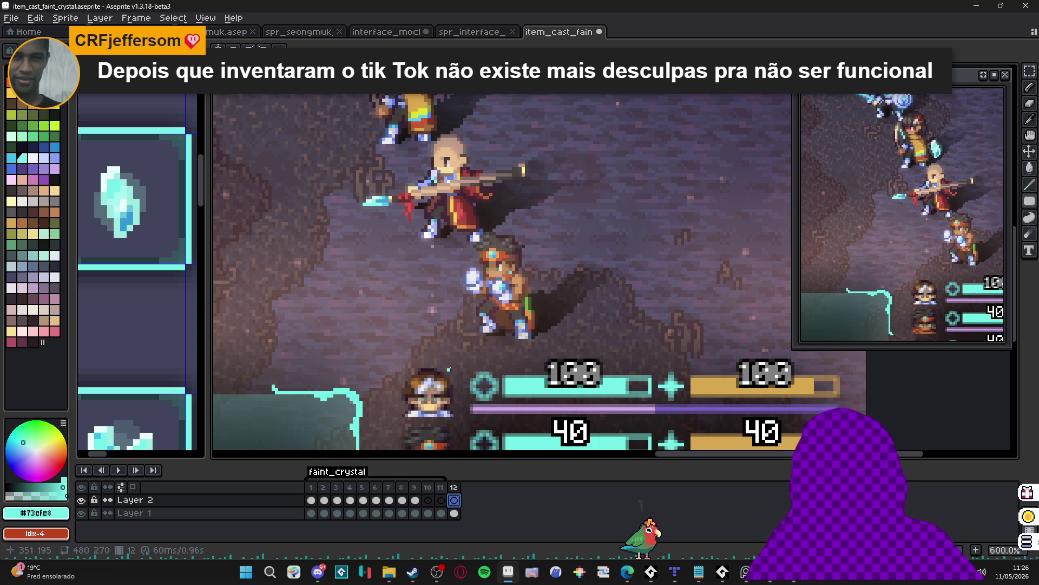
Make the crystal Layer 2 visible and play the animation, framing the party and the enemies.
{"action": "scroll", "coordinate": [448, 370], "scroll_direction": "down", "scroll_amount": 3}
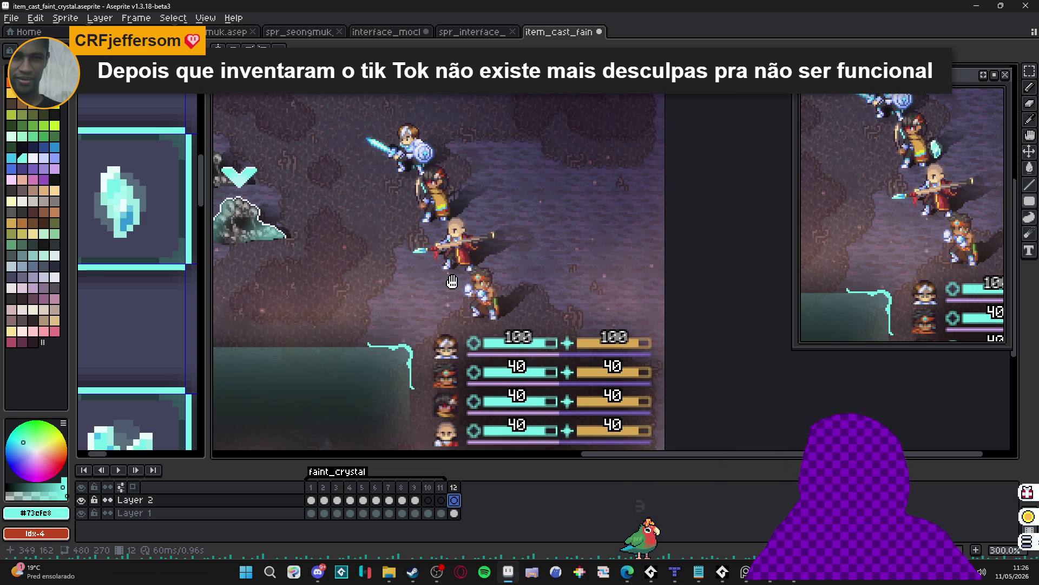
{"action": "left_click_drag", "start_coordinate": [466, 301], "coordinate": [492, 324]}
{"action": "left_click", "coordinate": [81, 499]}
{"action": "key", "text": "Return"}
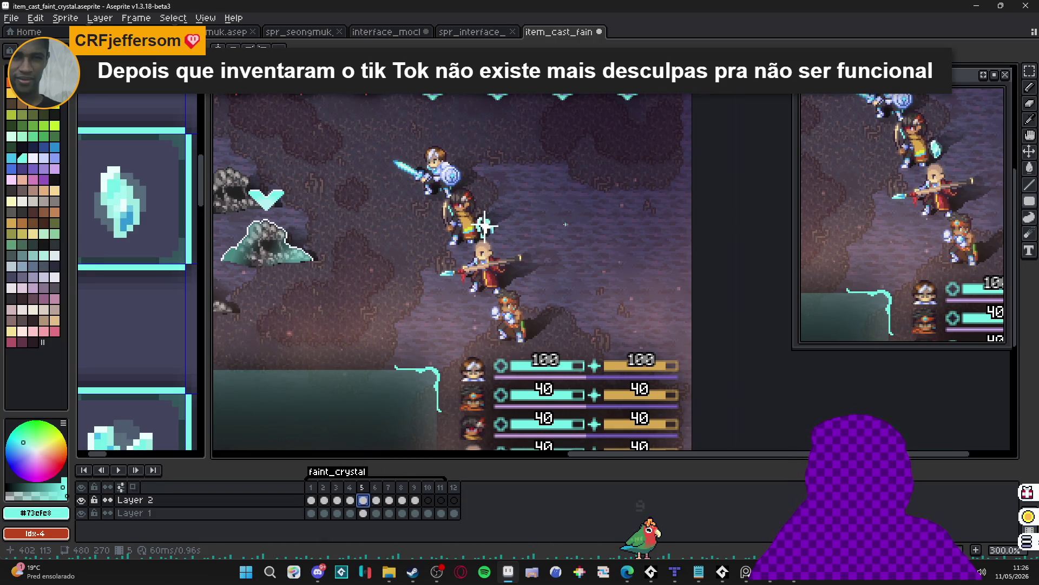
{"action": "scroll", "coordinate": [566, 224], "scroll_direction": "up", "scroll_amount": 1}
{"action": "scroll", "coordinate": [457, 225], "scroll_direction": "up", "scroll_amount": 1}
{"action": "scroll", "coordinate": [455, 226], "scroll_direction": "down", "scroll_amount": 1}
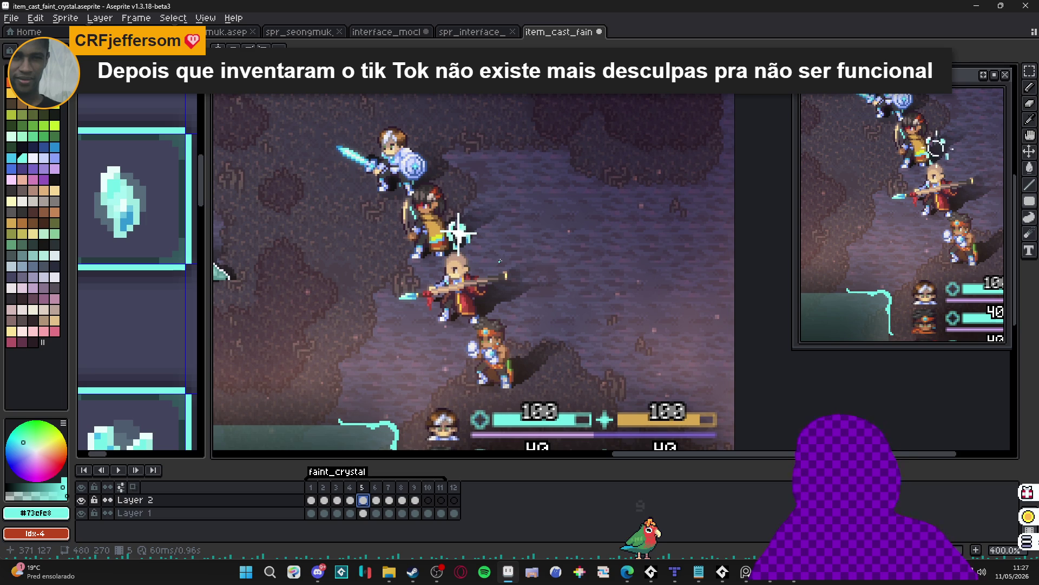
{"action": "scroll", "coordinate": [473, 394], "scroll_direction": "down", "scroll_amount": 1}
{"action": "left_click_drag", "start_coordinate": [472, 394], "coordinate": [582, 368]}
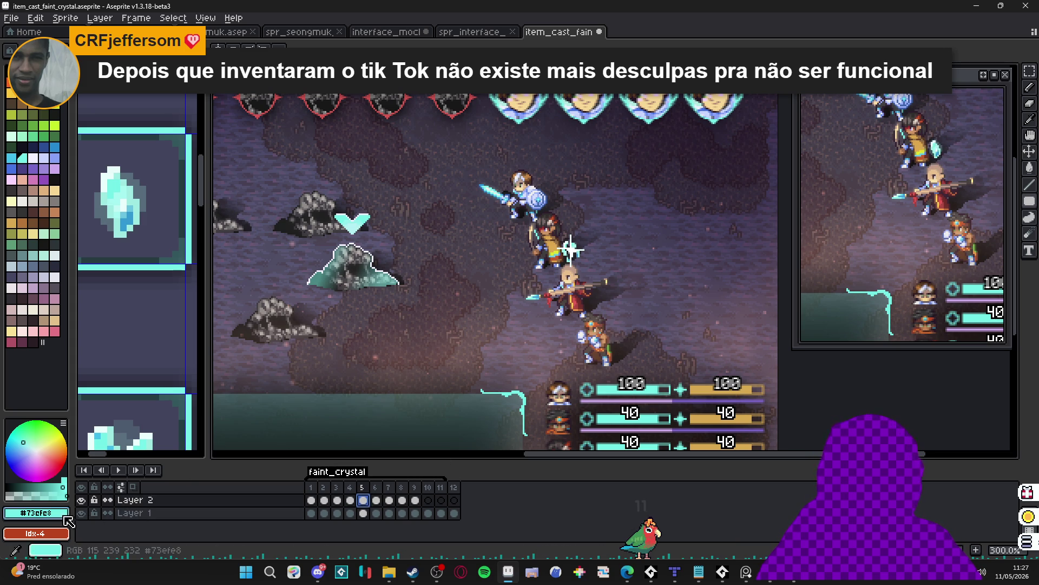
{"action": "left_click", "coordinate": [82, 512]}
{"action": "key", "text": "plus"}
{"action": "key", "text": "plus"}
{"action": "left_click", "coordinate": [130, 512]}
{"action": "left_click", "coordinate": [81, 512]}
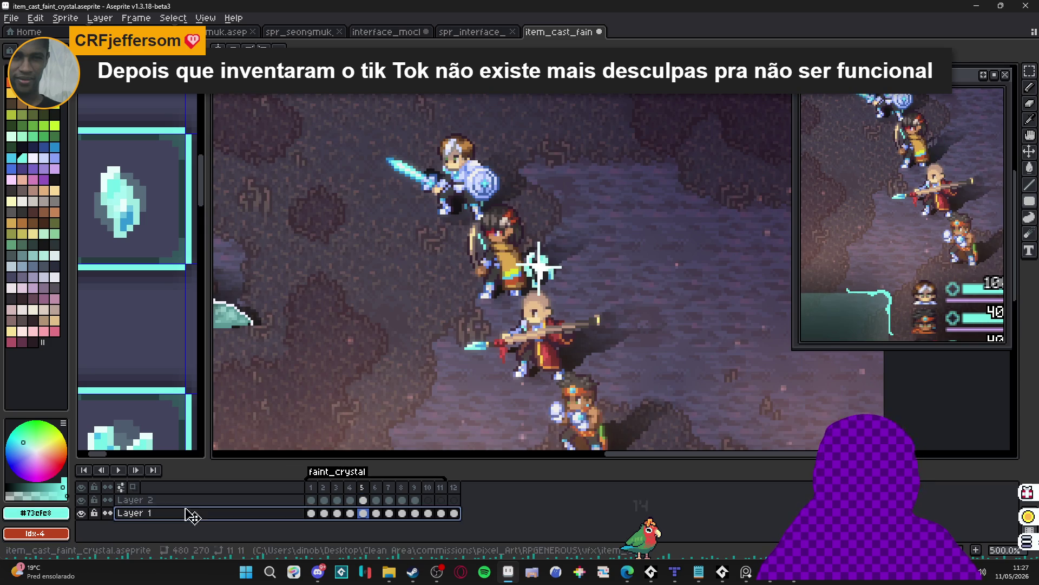
{"action": "left_click", "coordinate": [81, 513]}
{"action": "key", "text": "minus"}
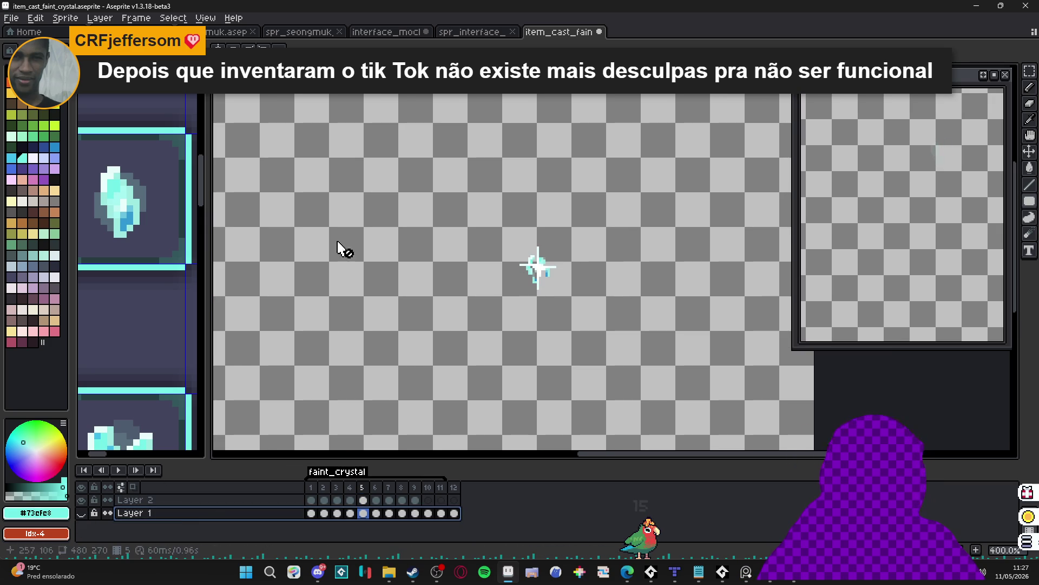
{"action": "left_click", "coordinate": [65, 18]}
{"action": "left_click", "coordinate": [125, 130]}
{"action": "scroll", "coordinate": [304, 193], "scroll_direction": "up", "scroll_amount": 3}
{"action": "left_click", "coordinate": [310, 500]}
{"action": "left_click", "coordinate": [119, 469]}
{"action": "left_click", "coordinate": [120, 470]}
{"action": "key", "text": "ctrl+z"}
{"action": "scroll", "coordinate": [504, 324], "scroll_direction": "down", "scroll_amount": 3}
{"action": "left_click_drag", "start_coordinate": [506, 316], "coordinate": [410, 222]}
{"action": "scroll", "coordinate": [410, 223], "scroll_direction": "down", "scroll_amount": 2}
{"action": "left_click", "coordinate": [81, 513]}
{"action": "left_click_drag", "start_coordinate": [668, 296], "coordinate": [517, 304]}
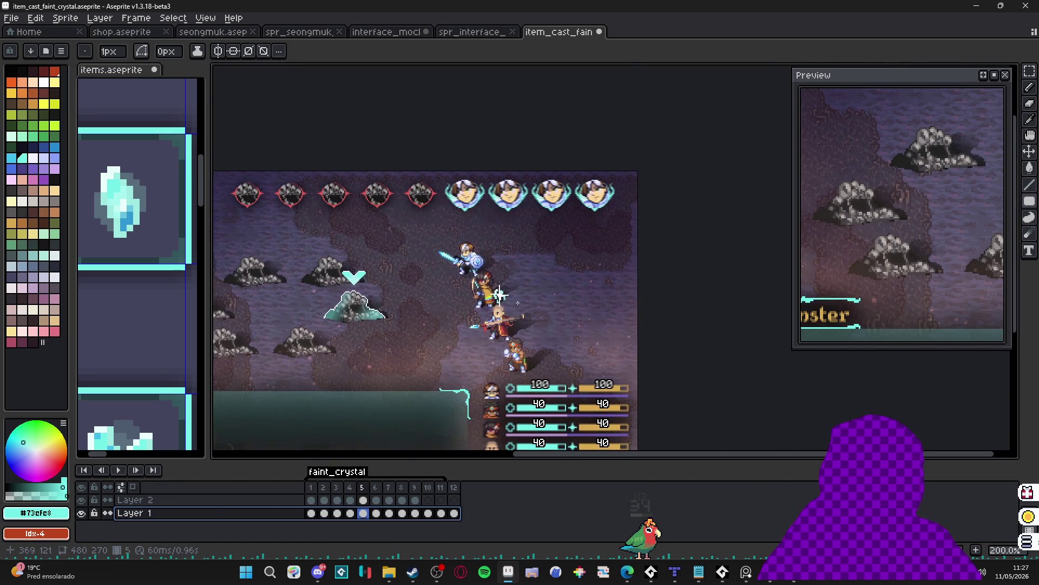
{"action": "scroll", "coordinate": [499, 294], "scroll_direction": "up", "scroll_amount": 3}
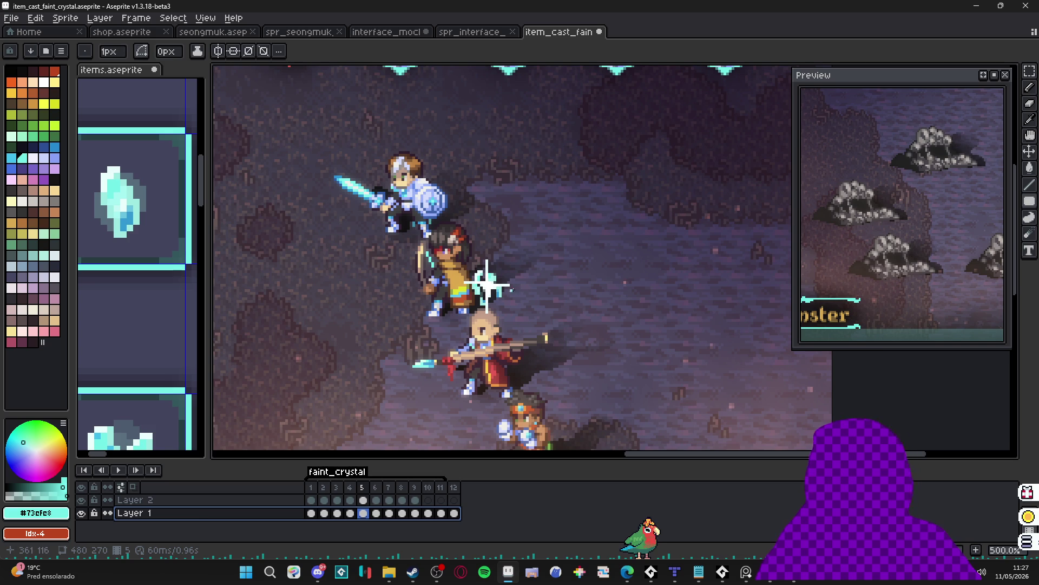
{"action": "key", "text": "v"}
{"action": "scroll", "coordinate": [487, 287], "scroll_direction": "up", "scroll_amount": 1}
{"action": "left_click", "coordinate": [489, 297], "text": "ctrl"}
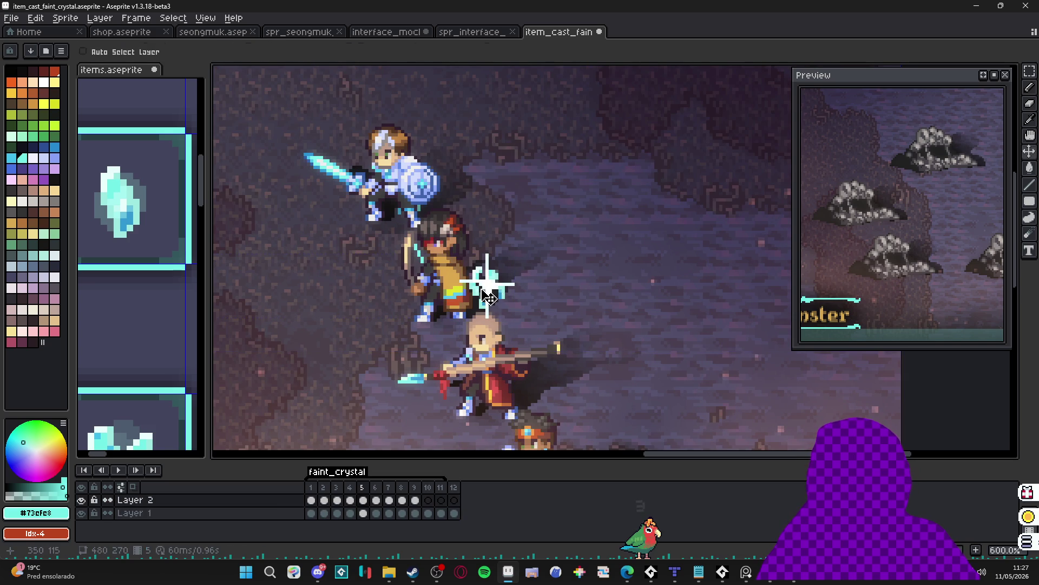
{"action": "key", "text": "m"}
{"action": "scroll", "coordinate": [487, 290], "scroll_direction": "down", "scroll_amount": 1}
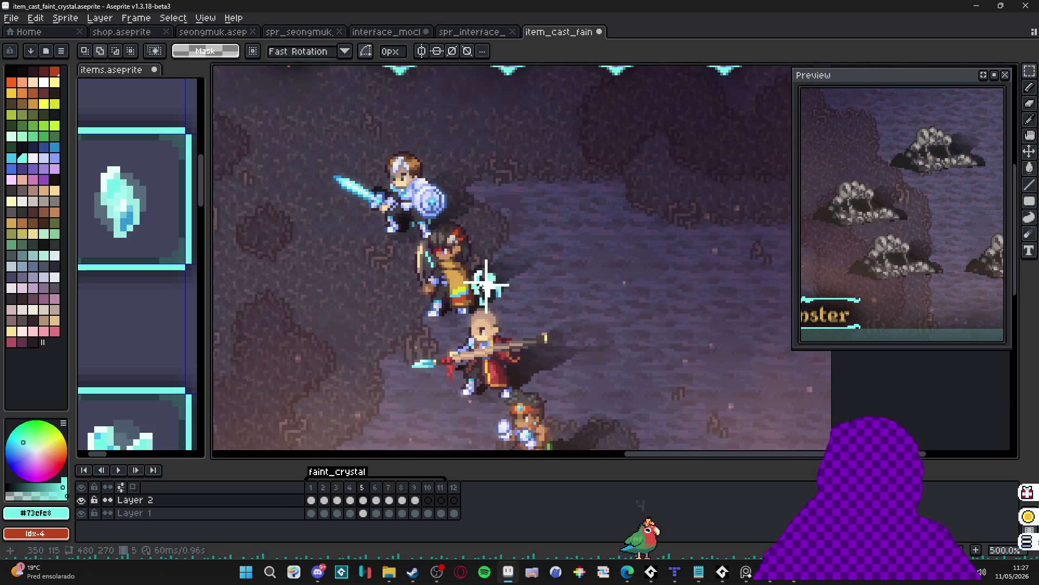
{"action": "scroll", "coordinate": [487, 284], "scroll_direction": "up", "scroll_amount": 2}
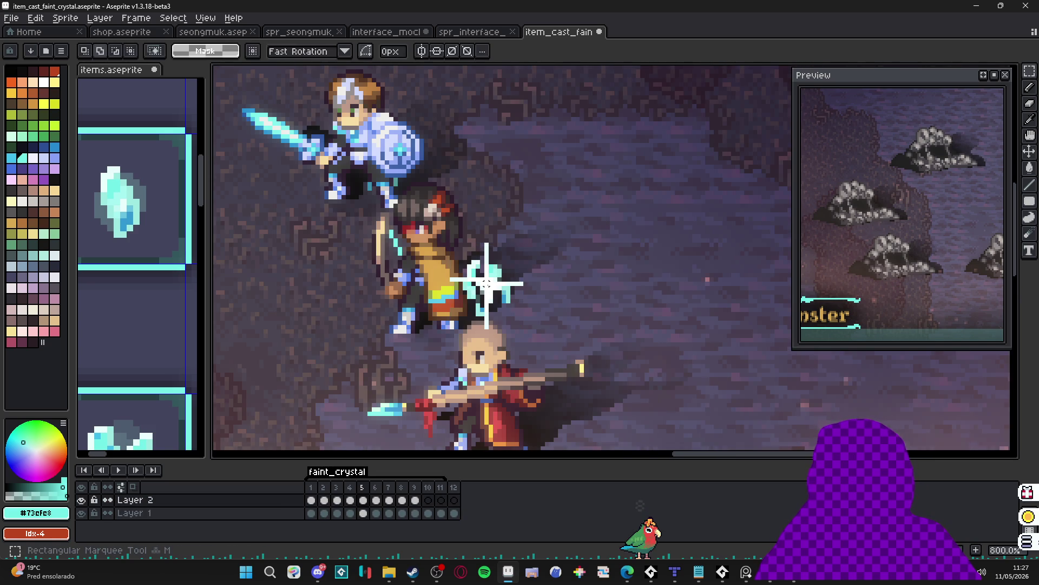
{"action": "scroll", "coordinate": [486, 284], "scroll_direction": "down", "scroll_amount": 2}
{"action": "scroll", "coordinate": [488, 285], "scroll_direction": "up", "scroll_amount": 3}
{"action": "scroll", "coordinate": [487, 284], "scroll_direction": "down", "scroll_amount": 2}
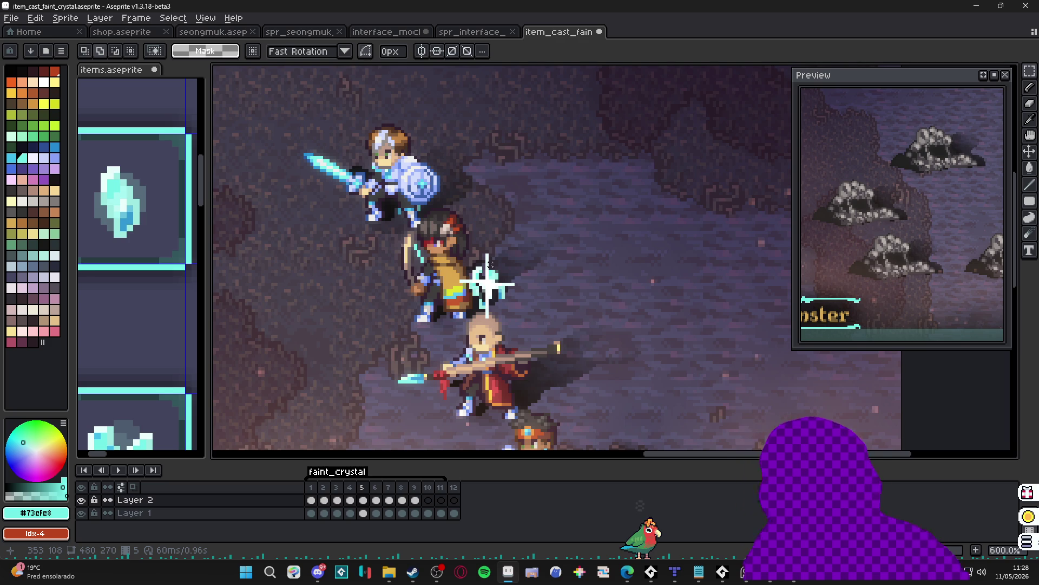
Check frames 6 to 10, then return to frame 1 and step forward to frame 5.
{"action": "left_click", "coordinate": [379, 500]}
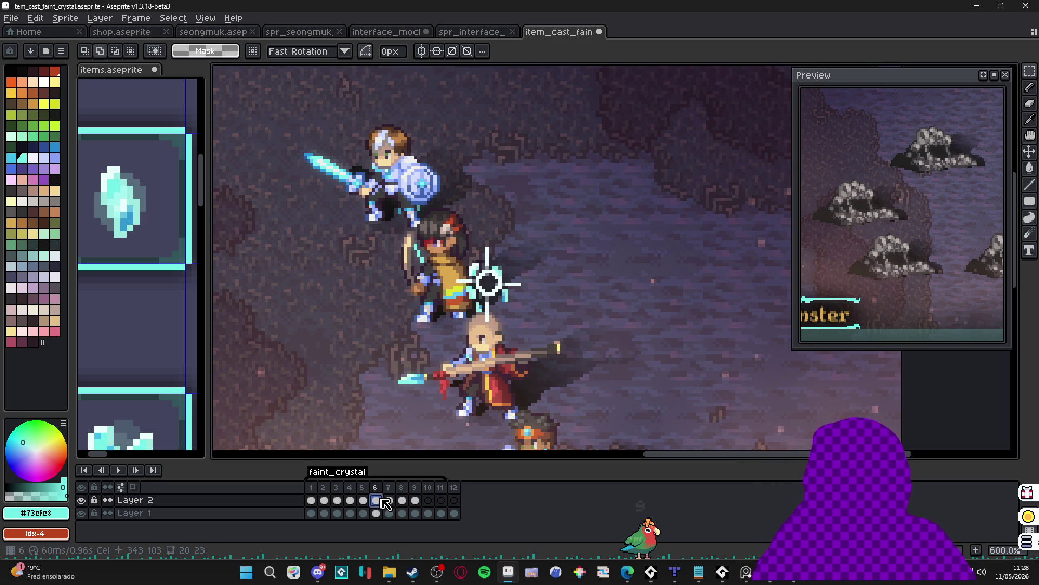
{"action": "left_click", "coordinate": [401, 500]}
{"action": "left_click", "coordinate": [414, 500]}
{"action": "left_click", "coordinate": [428, 500]}
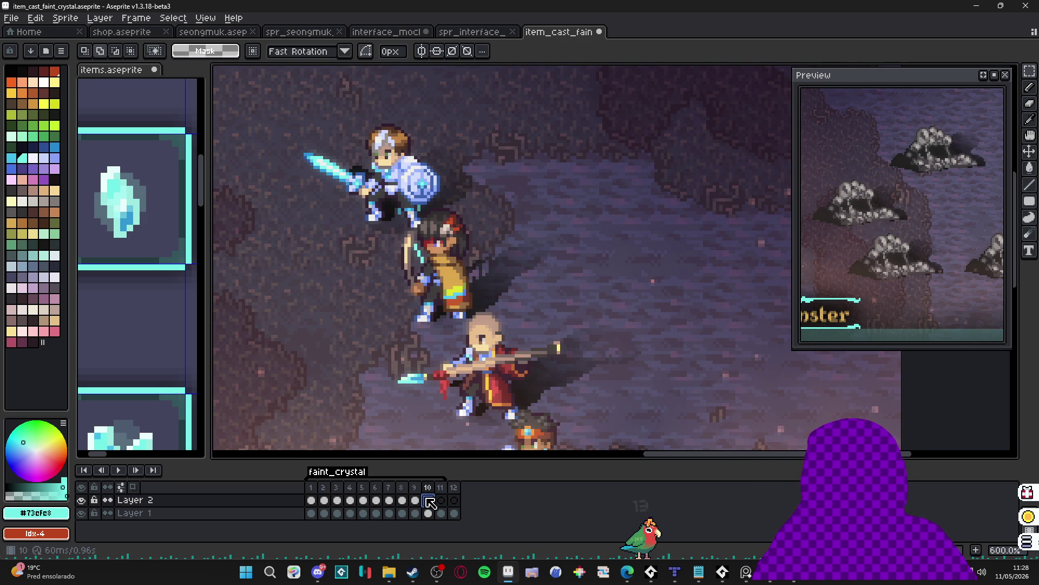
{"action": "left_click", "coordinate": [311, 500]}
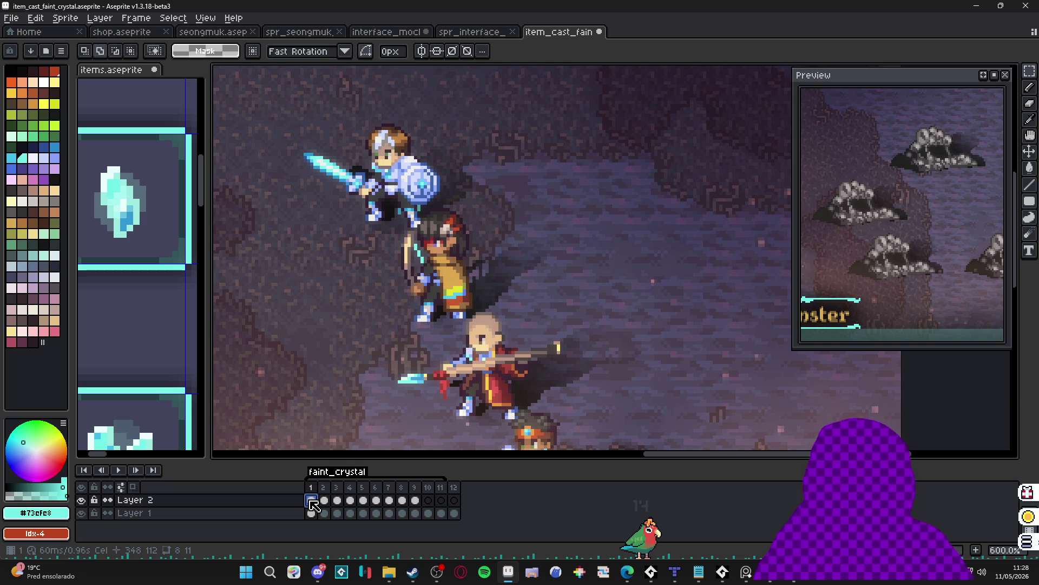
{"action": "left_click", "coordinate": [324, 500]}
{"action": "left_click", "coordinate": [337, 500]}
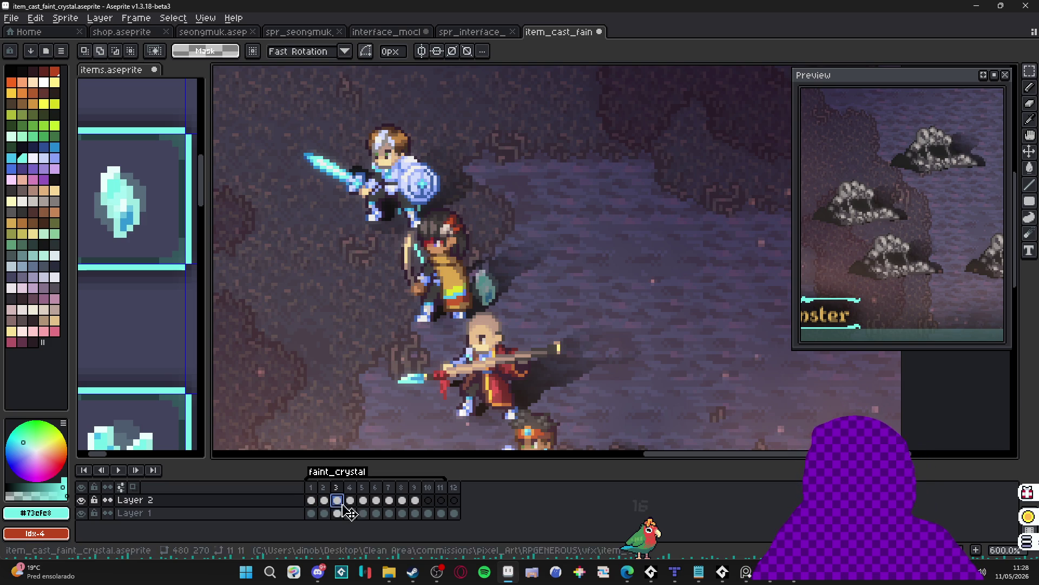
{"action": "left_click", "coordinate": [350, 500]}
{"action": "left_click", "coordinate": [364, 500]}
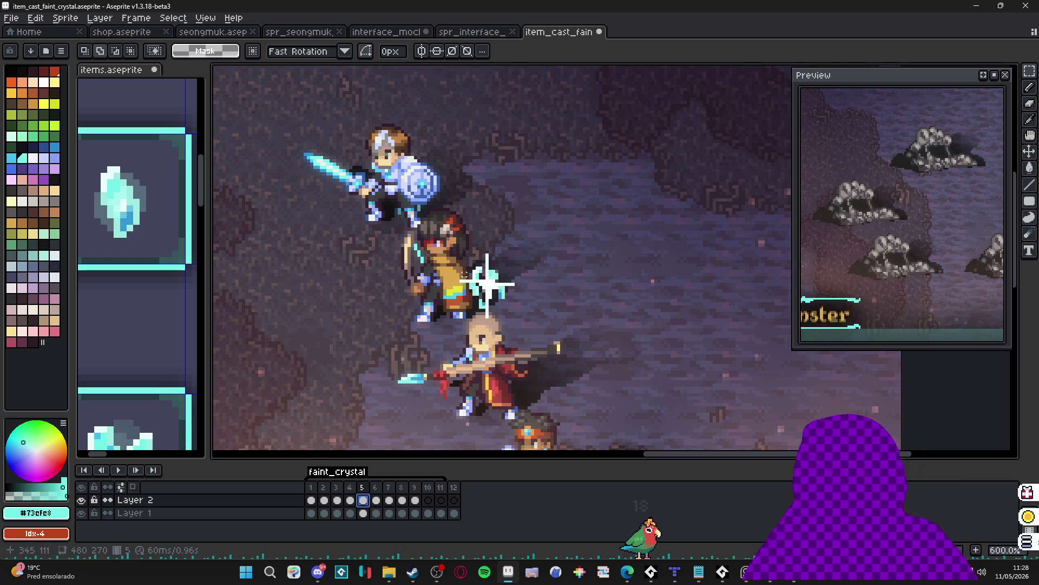
Zoom out and click through frames 4 to 10 to review the sparkle.
{"action": "scroll", "coordinate": [464, 274], "scroll_direction": "down", "scroll_amount": 2}
{"action": "key", "text": "v"}
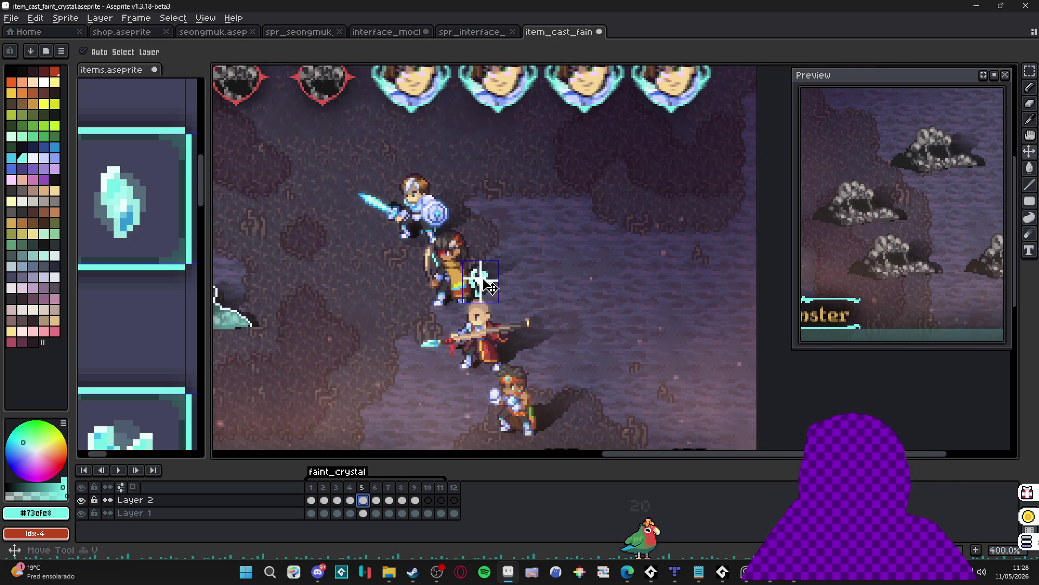
{"action": "key", "text": "m"}
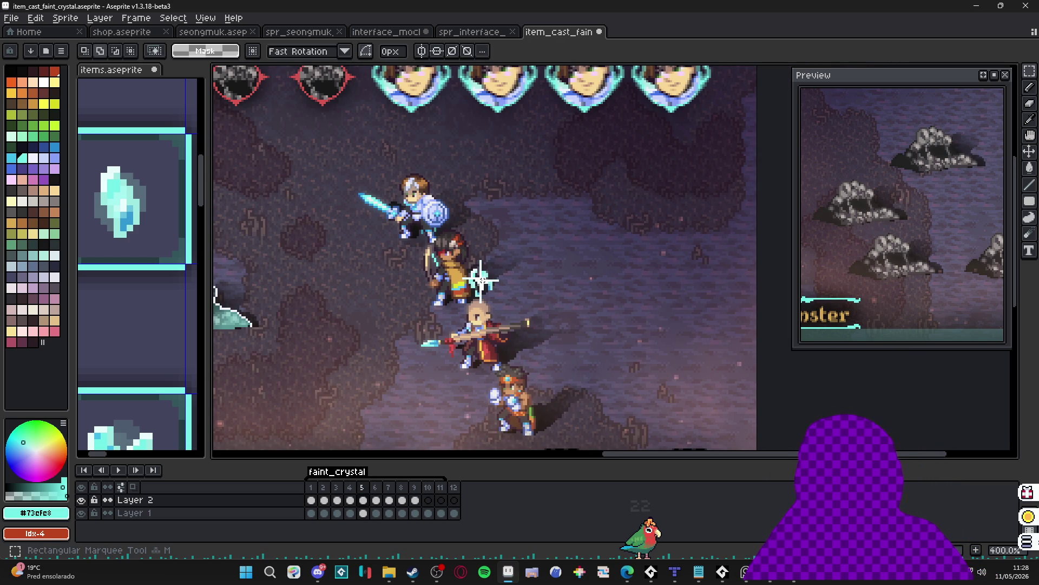
{"action": "key", "text": "v"}
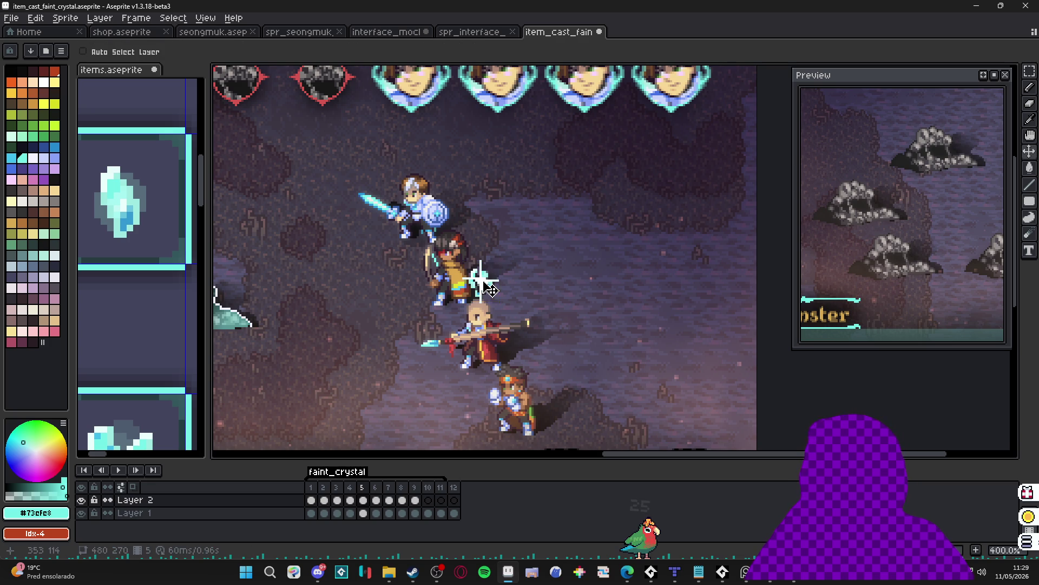
{"action": "left_click", "coordinate": [348, 503]}
{"action": "left_click", "coordinate": [363, 502]}
{"action": "left_click", "coordinate": [377, 503]}
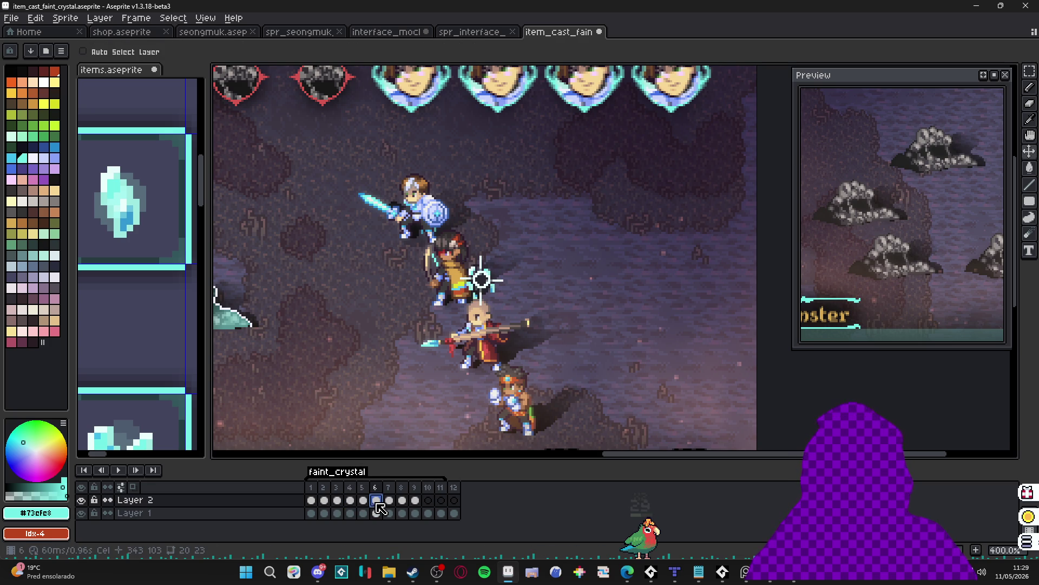
{"action": "left_click", "coordinate": [389, 502]}
{"action": "left_click", "coordinate": [403, 502]}
{"action": "left_click", "coordinate": [415, 503]}
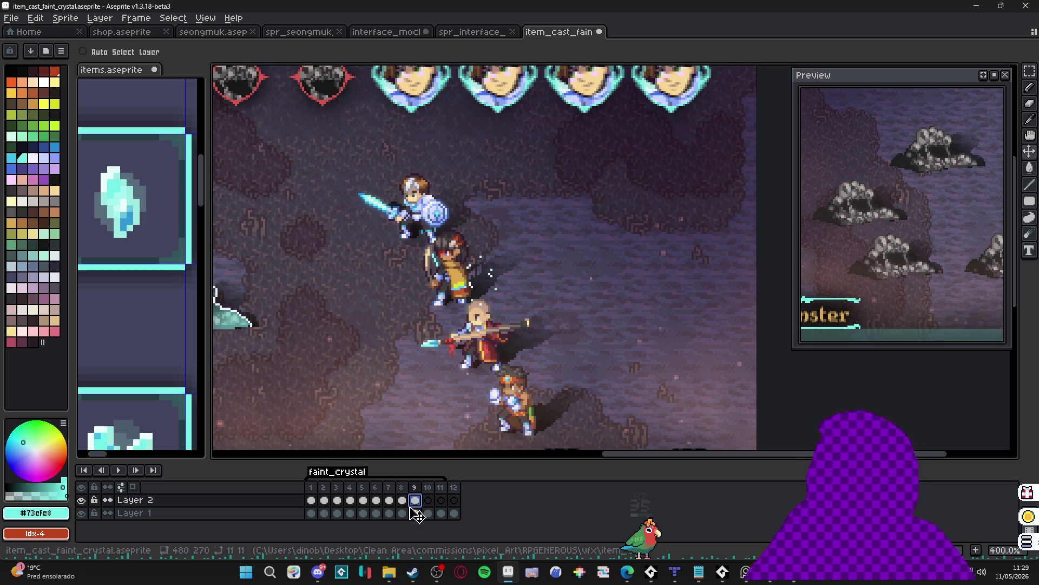
{"action": "left_click", "coordinate": [429, 503]}
Flip back and forth between frames 8, 9 and 10, ending on Layer 2's frame 10.
{"action": "key", "text": "Left"}
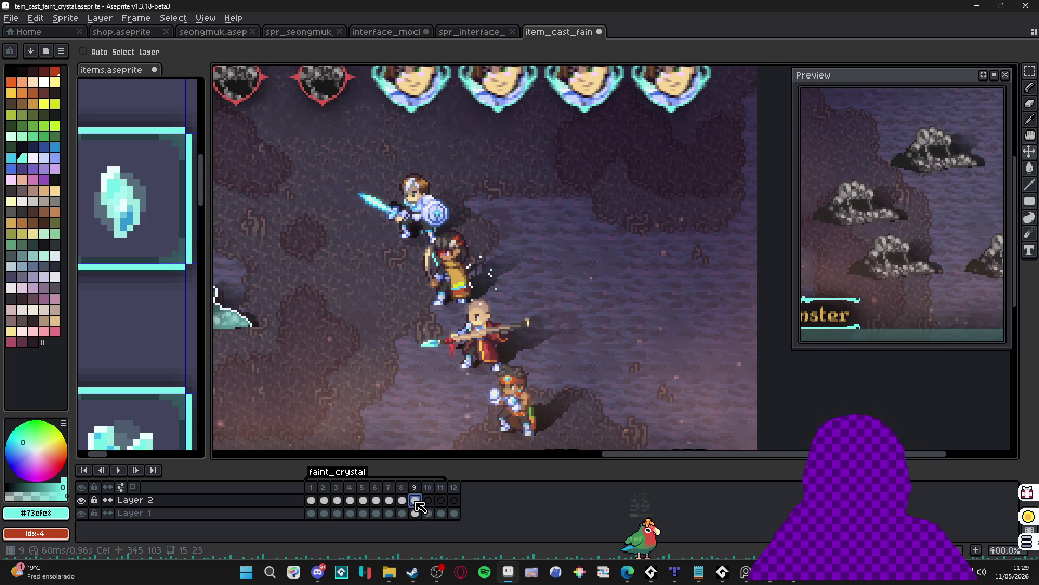
{"action": "key", "text": "Left"}
{"action": "key", "text": "Right"}
{"action": "key", "text": "Right"}
{"action": "key", "text": "Left"}
{"action": "key", "text": "Right"}
{"action": "key", "text": "Left"}
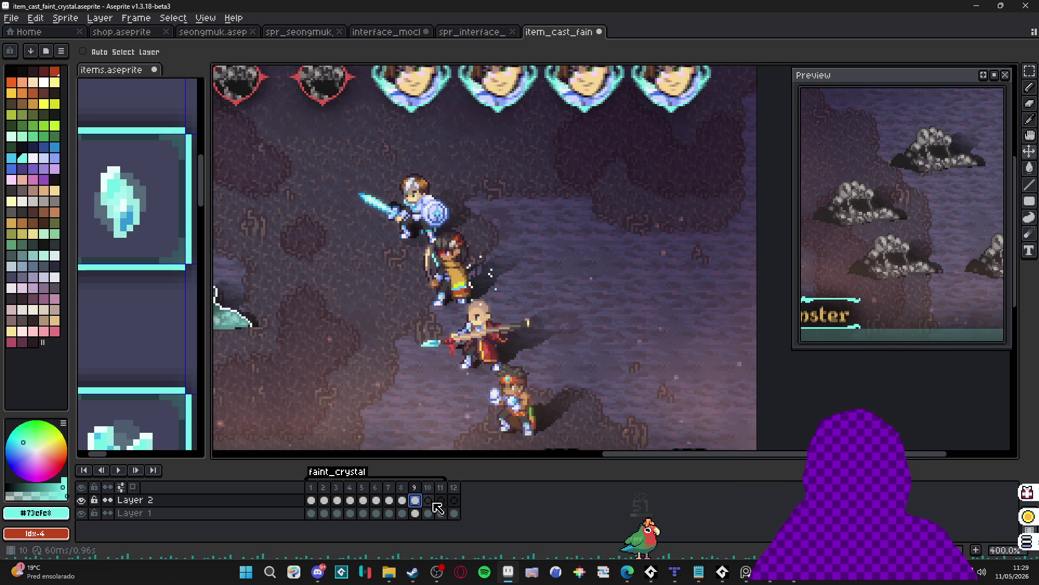
{"action": "left_click", "coordinate": [432, 499]}
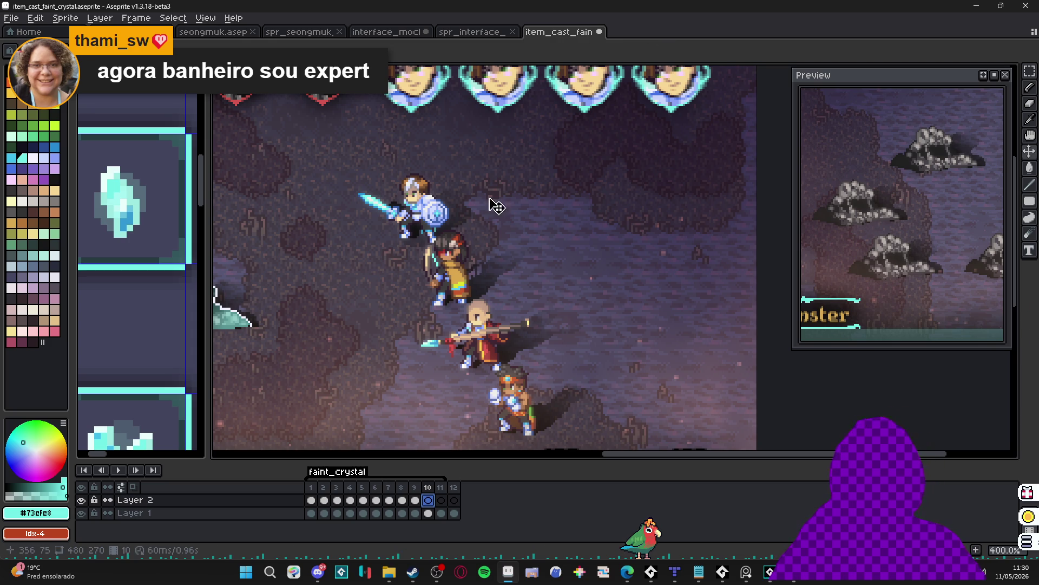
Move Layer 2's sparkle cel from frame 10 to frame 12.
{"action": "scroll", "coordinate": [454, 268], "scroll_direction": "down", "scroll_amount": 1}
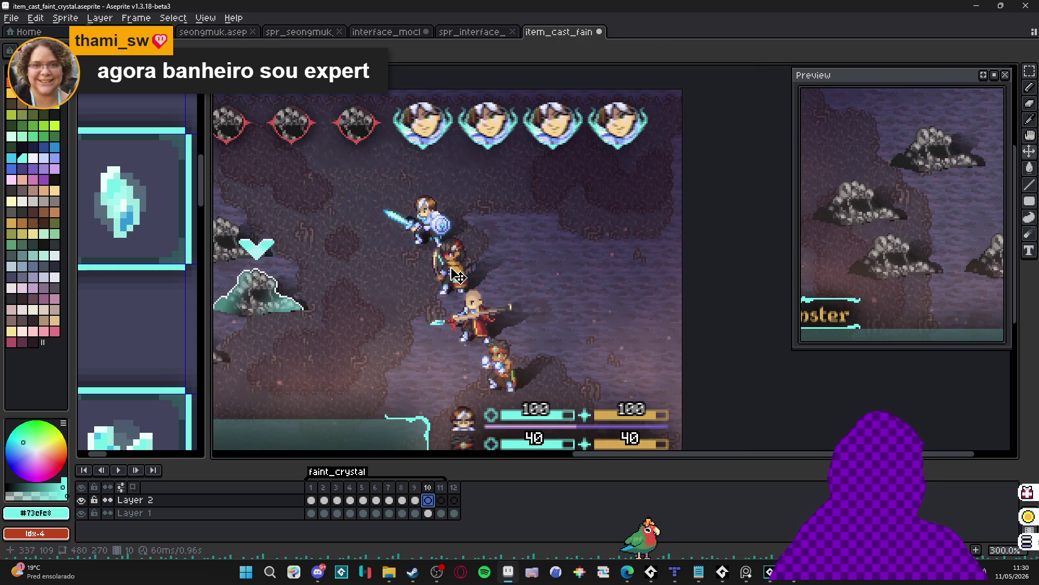
{"action": "left_click", "coordinate": [434, 572]}
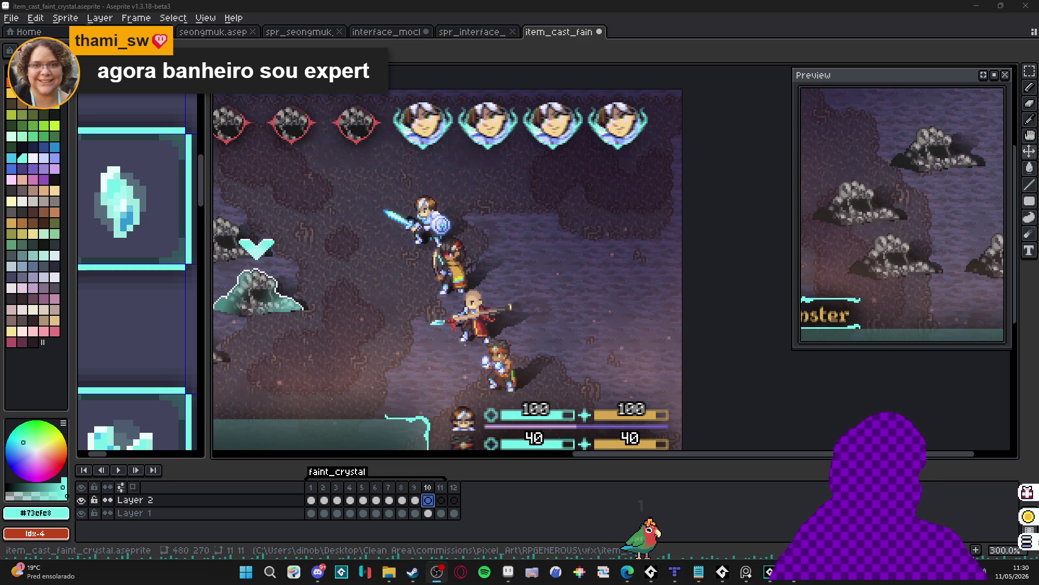
{"action": "left_click", "coordinate": [508, 572]}
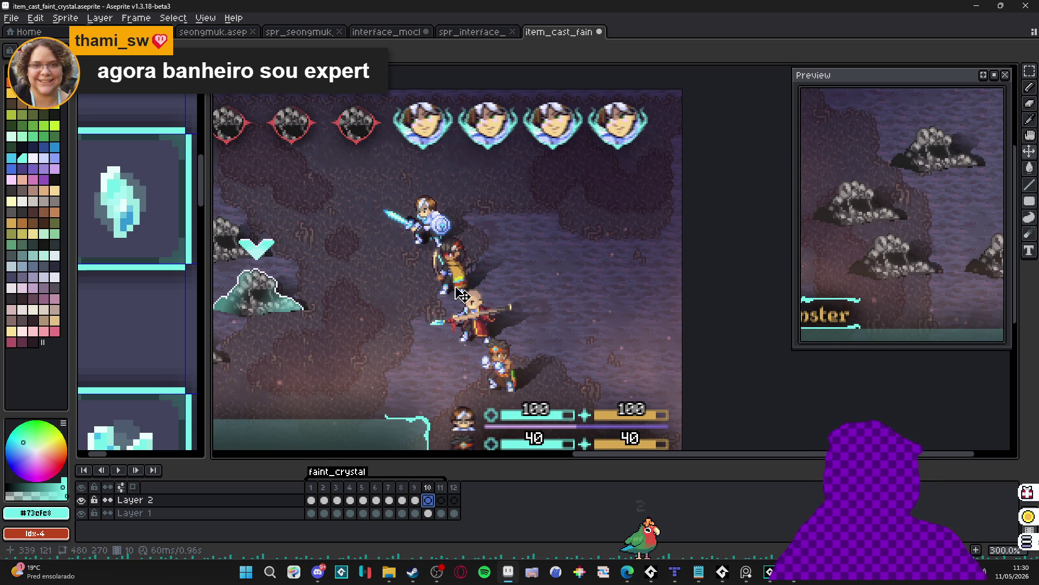
{"action": "mouse_move", "coordinate": [456, 313]}
{"action": "left_mouse_down"}
{"action": "mouse_move", "coordinate": [545, 305]}
{"action": "mouse_move", "coordinate": [534, 282]}
{"action": "mouse_move", "coordinate": [544, 306]}
{"action": "mouse_move", "coordinate": [578, 321]}
{"action": "left_mouse_up"}
{"action": "left_click", "coordinate": [415, 500]}
{"action": "left_click", "coordinate": [428, 501]}
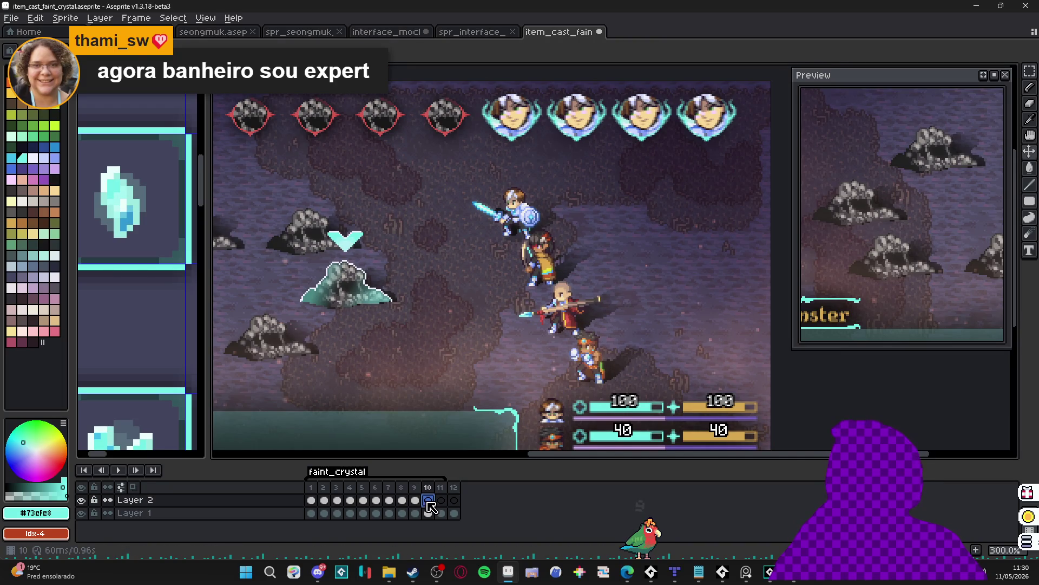
{"action": "left_click_drag", "start_coordinate": [428, 501], "coordinate": [453, 492]}
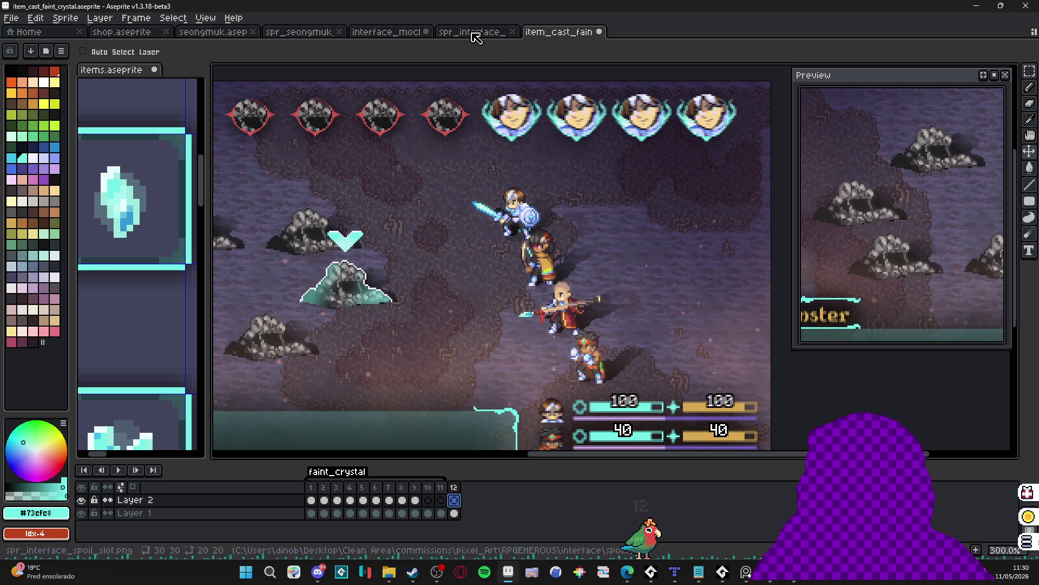
Cycle through the open sprite documents, then bring up the RPGENEROUS items folder in File Explorer.
{"action": "left_click", "coordinate": [474, 34]}
{"action": "left_click", "coordinate": [411, 28]}
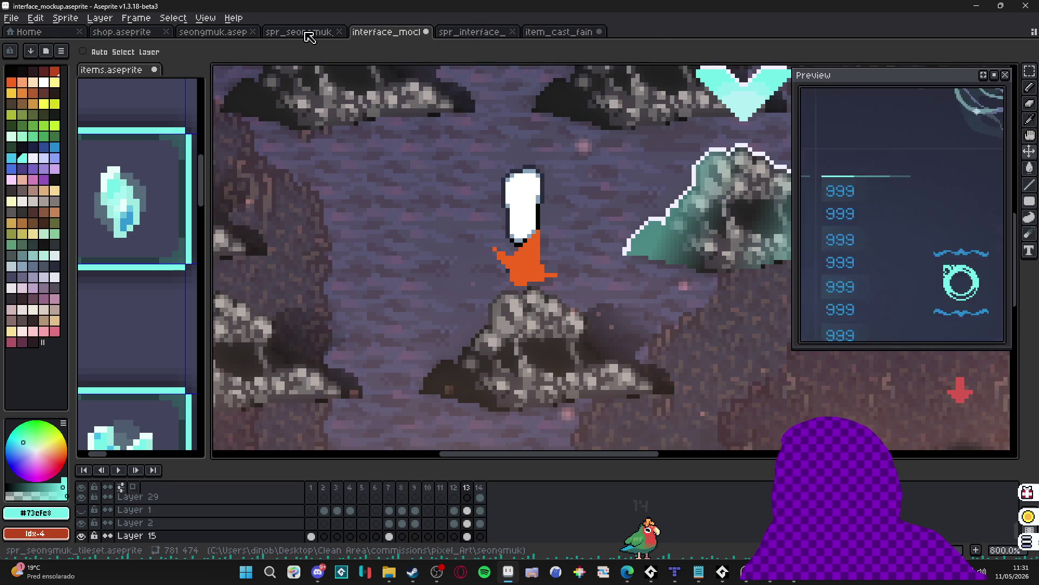
{"action": "left_click", "coordinate": [297, 34]}
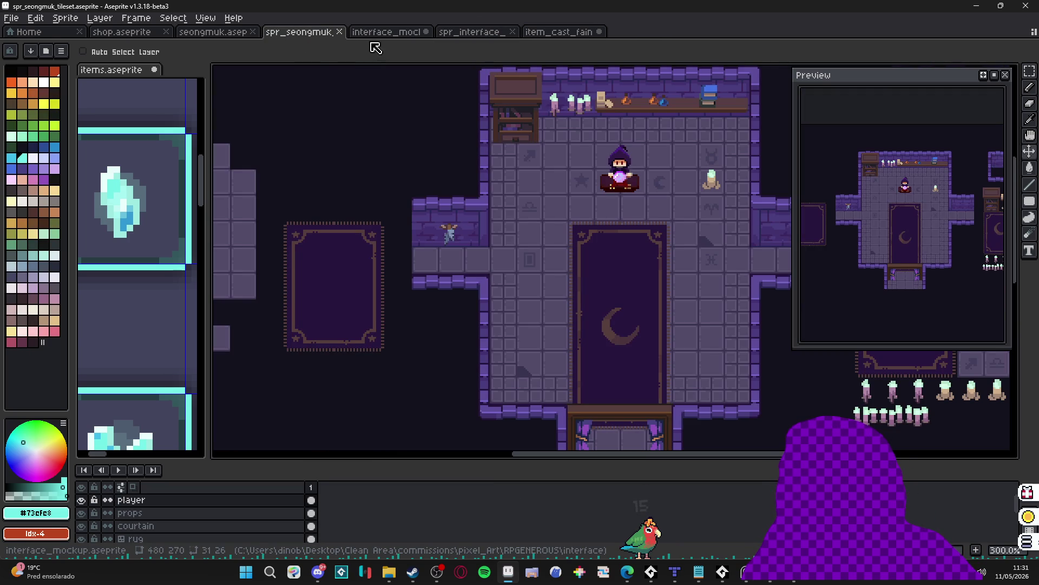
{"action": "left_click", "coordinate": [448, 35]}
{"action": "left_click", "coordinate": [563, 31]}
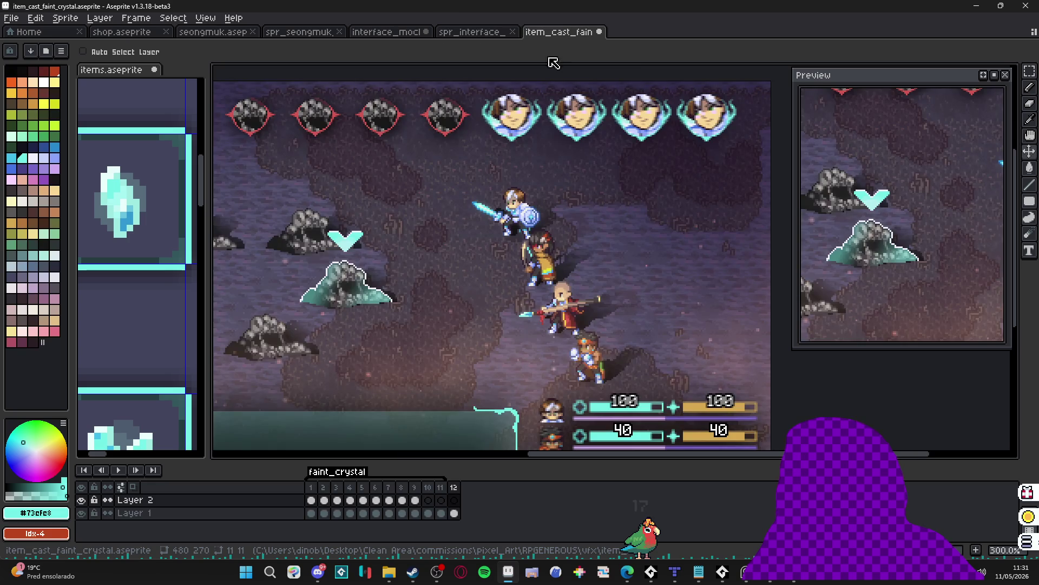
{"action": "left_click", "coordinate": [389, 571]}
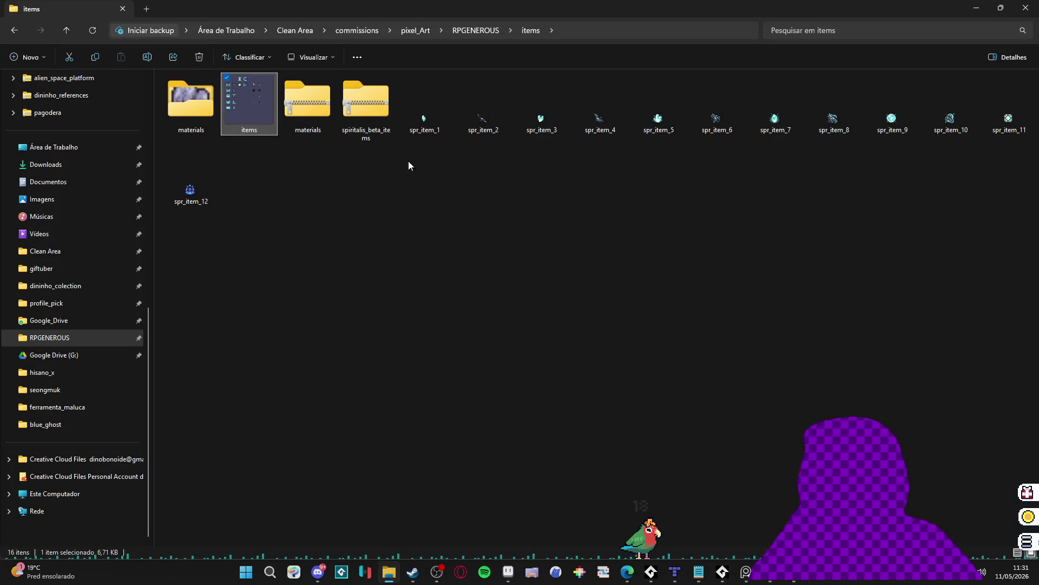
Open items.aseprite, dock it as its own tab, and make Layer 2 active.
{"action": "double_click", "coordinate": [269, 106]}
{"action": "left_click_drag", "start_coordinate": [125, 77], "coordinate": [674, 31]}
{"action": "scroll", "coordinate": [657, 253], "scroll_direction": "down", "scroll_amount": 4}
{"action": "left_click_drag", "start_coordinate": [657, 253], "coordinate": [502, 249]}
{"action": "scroll", "coordinate": [547, 200], "scroll_direction": "up", "scroll_amount": 2}
{"action": "left_click", "coordinate": [561, 225], "text": "ctrl"}
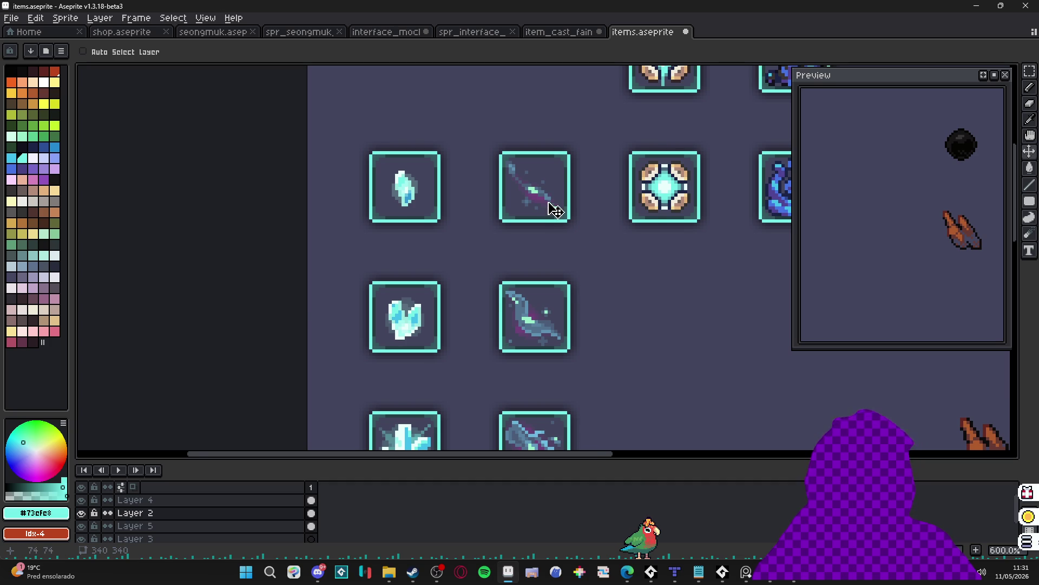
Draw a rectangular marquee around the dagger icon, then go back to item_cast_faint_crystal.
{"action": "scroll", "coordinate": [549, 201], "scroll_direction": "up", "scroll_amount": 1}
{"action": "scroll", "coordinate": [541, 197], "scroll_direction": "up", "scroll_amount": 2}
{"action": "key", "text": "m"}
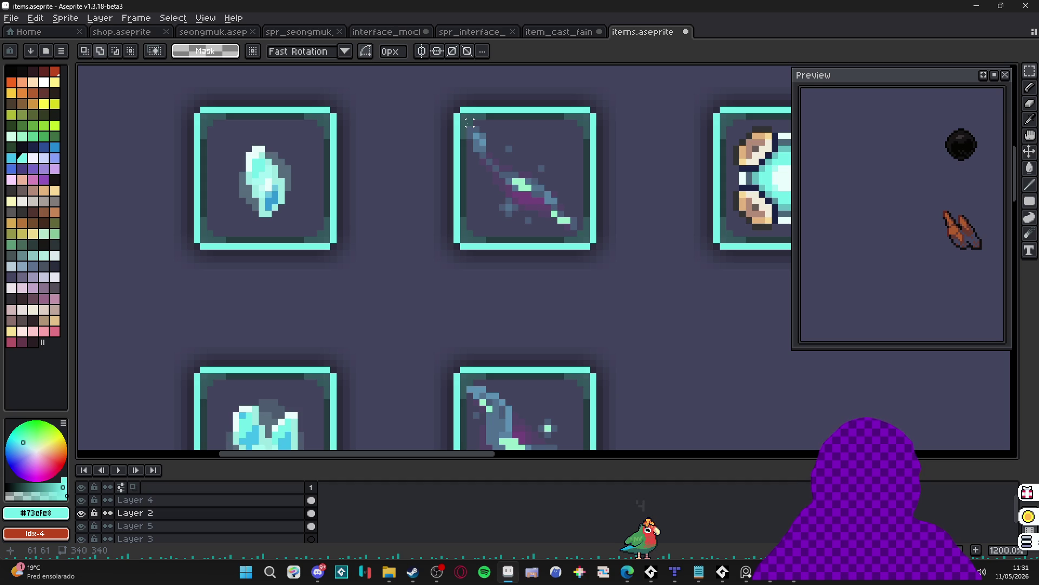
{"action": "left_click_drag", "start_coordinate": [469, 129], "coordinate": [583, 233]}
{"action": "scroll", "coordinate": [584, 235], "scroll_direction": "up", "scroll_amount": 3}
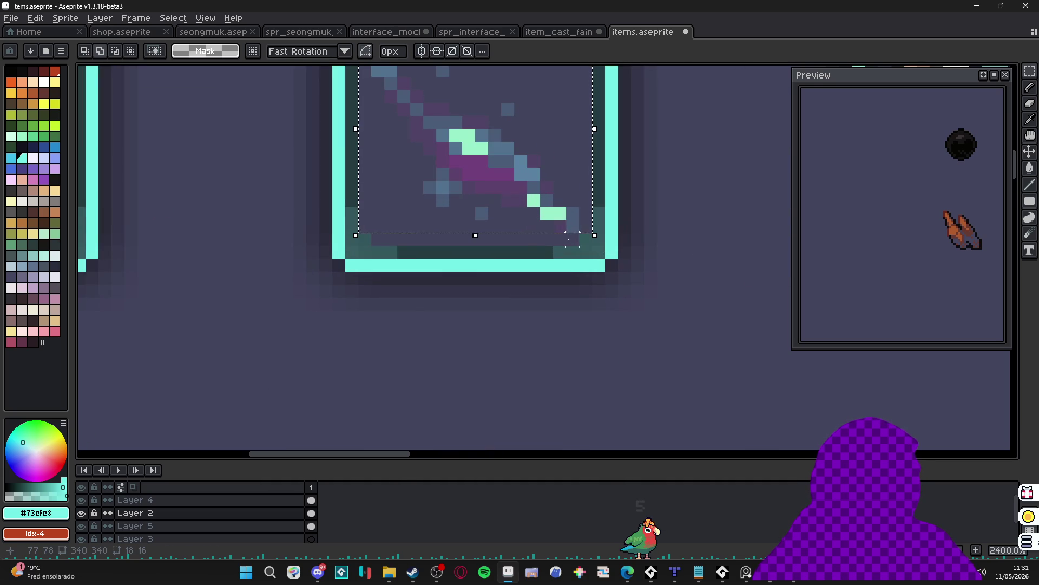
{"action": "scroll", "coordinate": [452, 200], "scroll_direction": "down", "scroll_amount": 2}
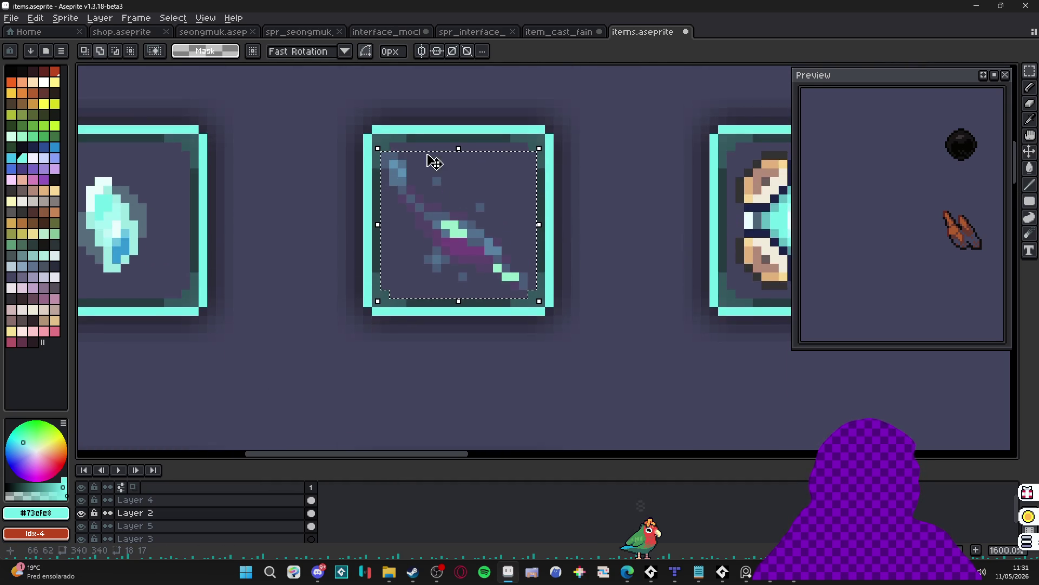
{"action": "scroll", "coordinate": [433, 162], "scroll_direction": "up", "scroll_amount": 2}
{"action": "left_click_drag", "start_coordinate": [383, 153], "coordinate": [573, 173]}
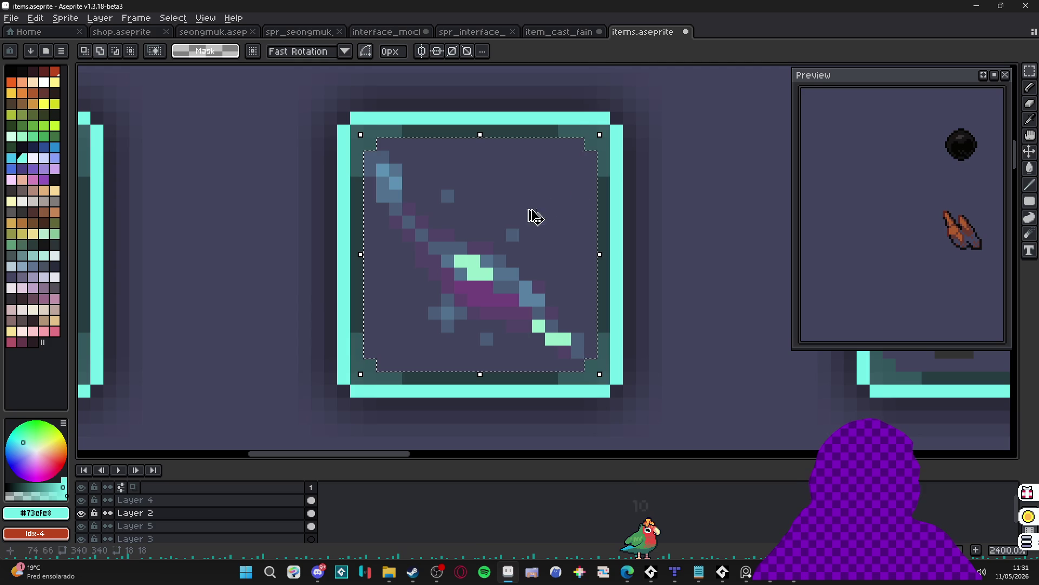
{"action": "left_click", "coordinate": [566, 32]}
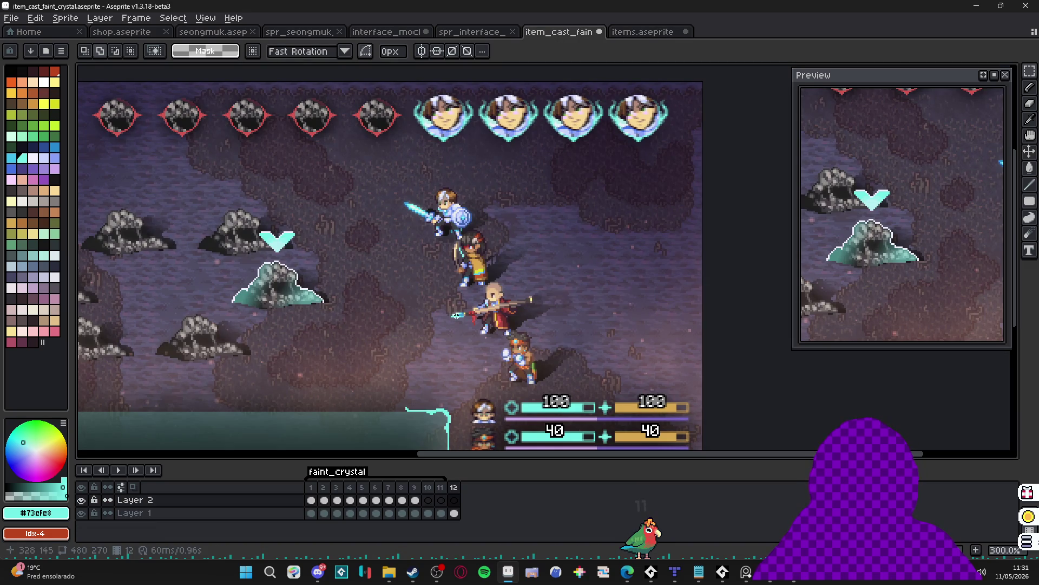
Hide Layer 2, then select Layer 2's frame 12 and close its frame properties unchanged.
{"action": "key", "text": "v"}
{"action": "left_click", "coordinate": [81, 501]}
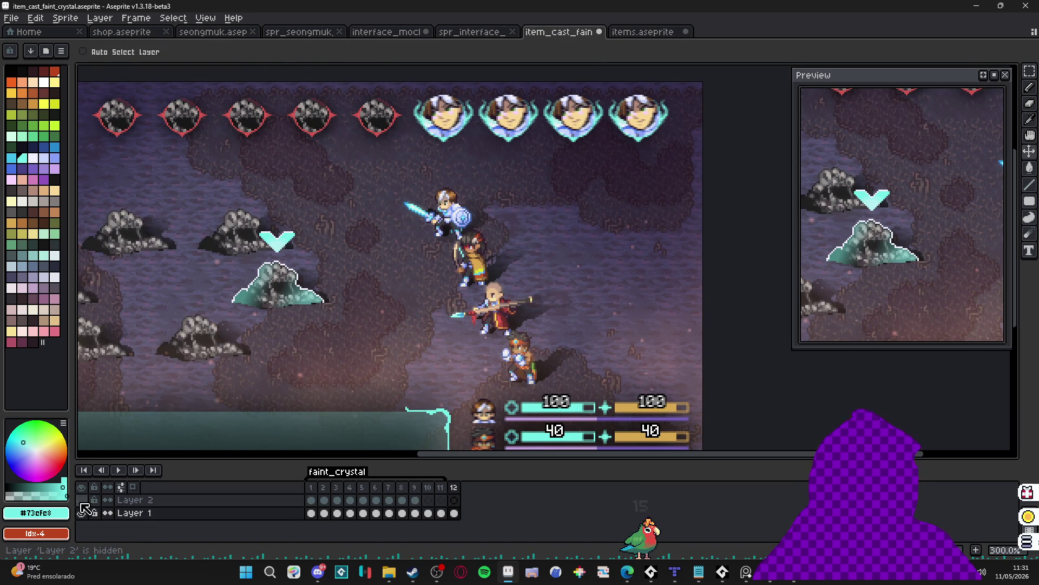
{"action": "left_click", "coordinate": [401, 489]}
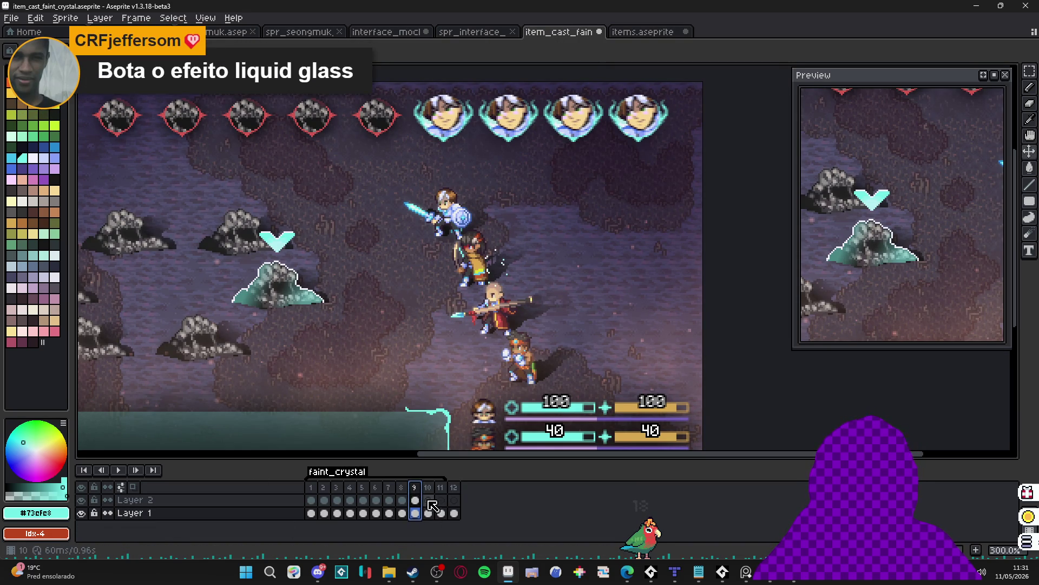
{"action": "left_click", "coordinate": [427, 499]}
{"action": "left_click", "coordinate": [457, 489]}
{"action": "double_click", "coordinate": [458, 490]}
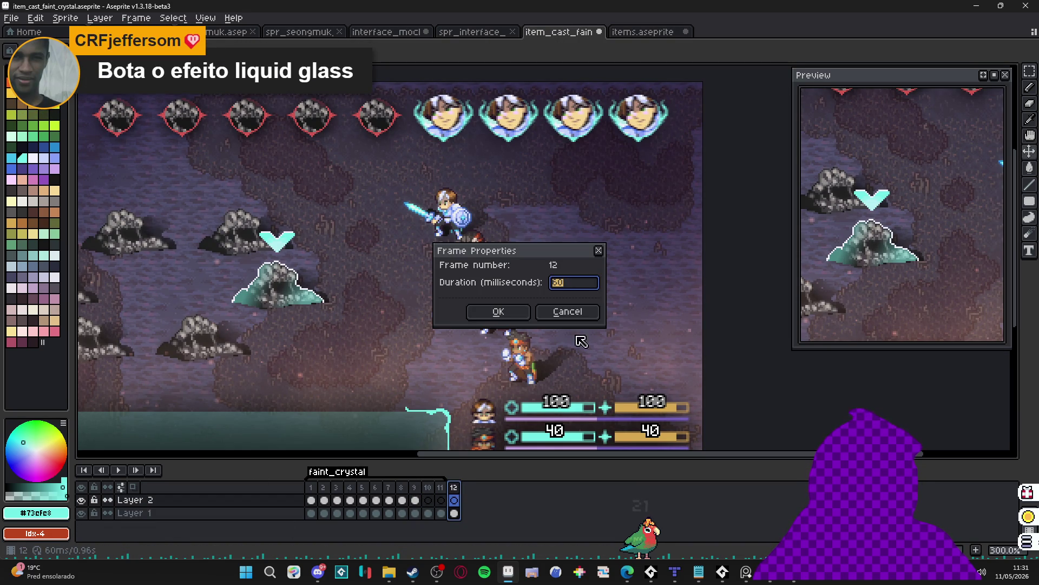
{"action": "left_click", "coordinate": [574, 308]}
Add a new tag named faint_nebula on frame 12 and paste the copied sprite into it.
{"action": "right_click", "coordinate": [458, 490]}
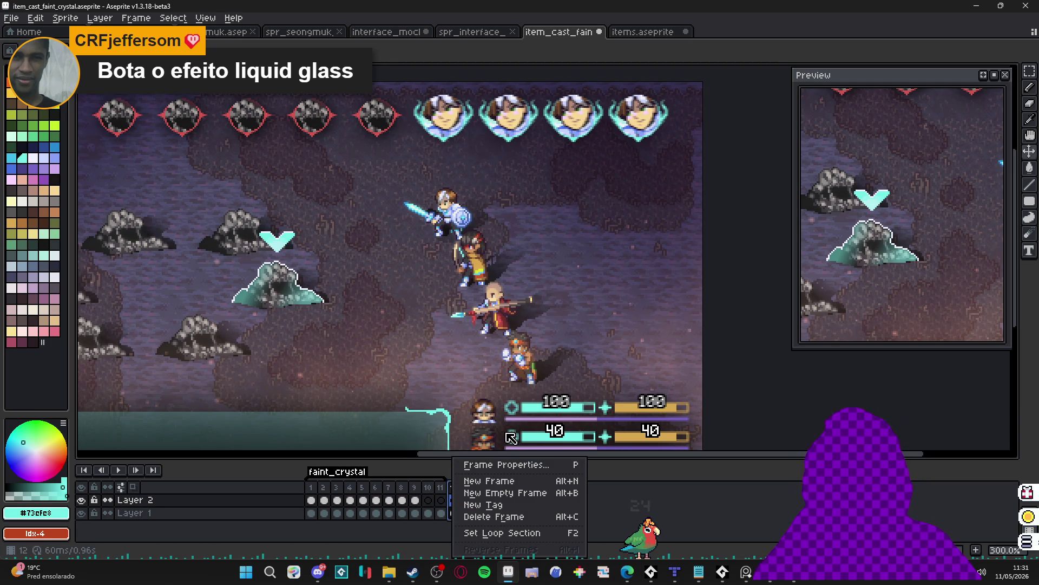
{"action": "left_click", "coordinate": [500, 504]}
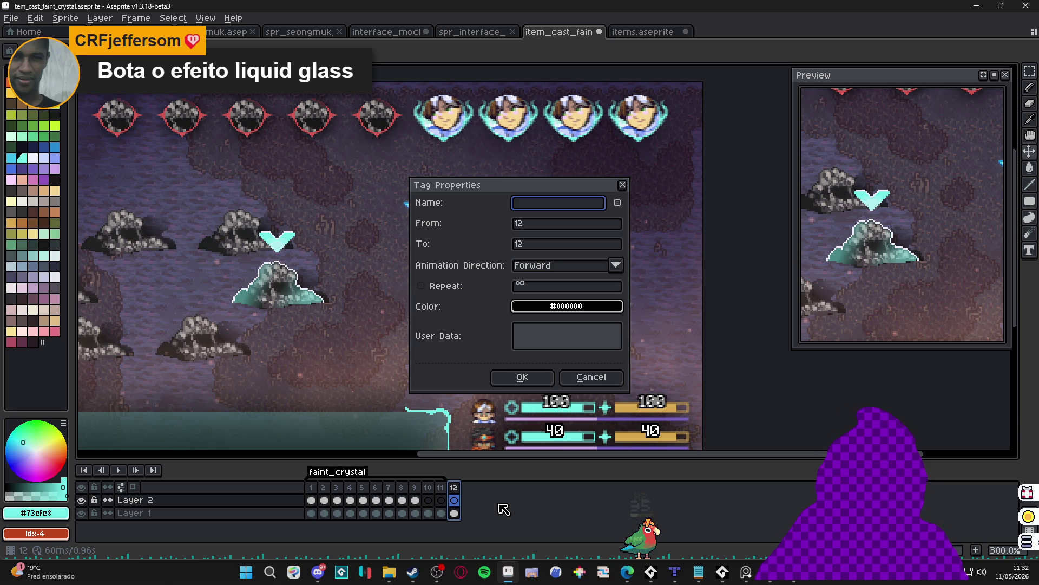
{"action": "type", "text": "faint_nebula"}
{"action": "key", "text": "Return"}
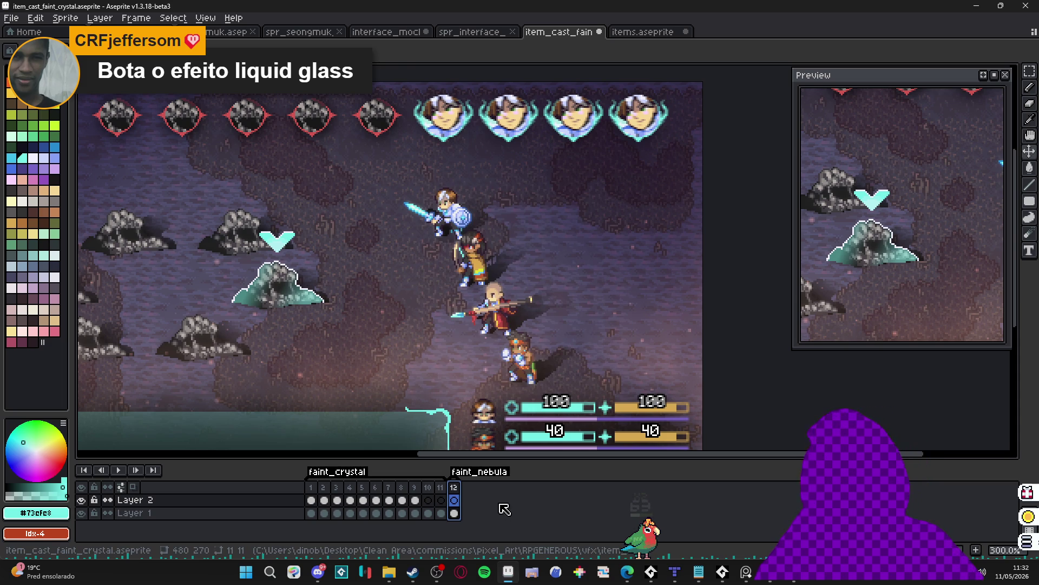
{"action": "key", "text": "ctrl+v"}
{"action": "scroll", "coordinate": [541, 238], "scroll_direction": "up", "scroll_amount": 1}
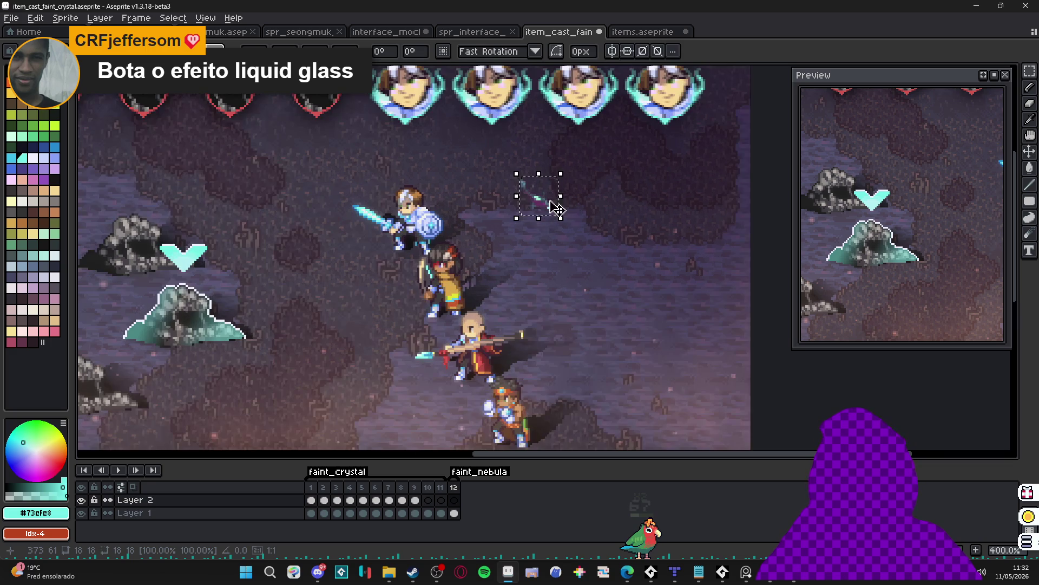
Commit the pasted sparkle and drag it down toward the party characters.
{"action": "key", "text": "Return"}
{"action": "mouse_move", "coordinate": [572, 166]}
{"action": "left_mouse_down"}
{"action": "mouse_move", "coordinate": [501, 234]}
{"action": "mouse_move", "coordinate": [477, 295]}
{"action": "mouse_move", "coordinate": [483, 306]}
{"action": "left_mouse_up"}
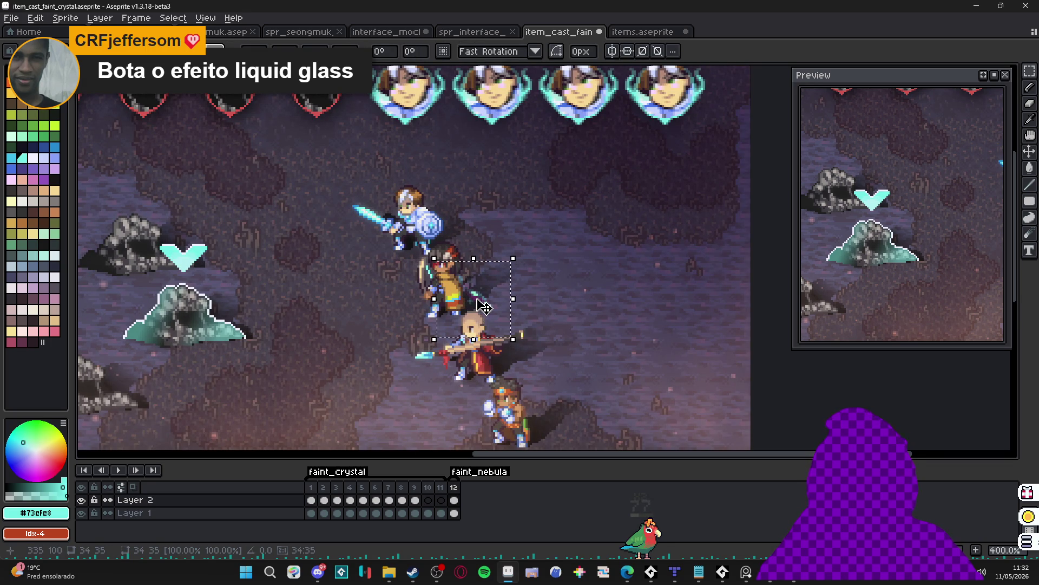
{"action": "key", "text": "Return"}
{"action": "mouse_move", "coordinate": [525, 233]}
{"action": "left_mouse_down"}
{"action": "mouse_move", "coordinate": [484, 295]}
{"action": "mouse_move", "coordinate": [423, 342]}
{"action": "left_mouse_up"}
{"action": "left_click", "coordinate": [493, 313]}
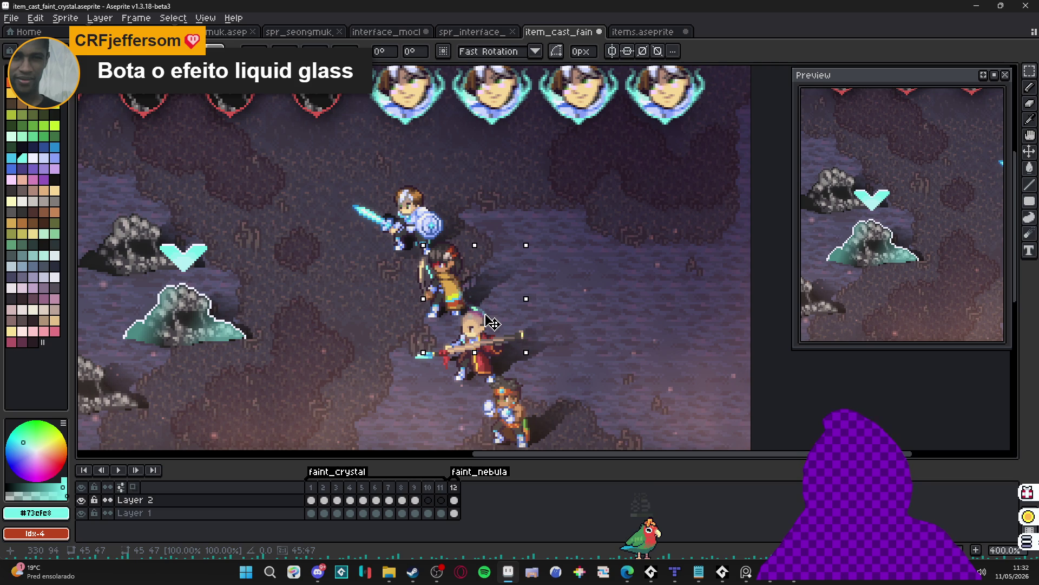
{"action": "key", "text": "Return"}
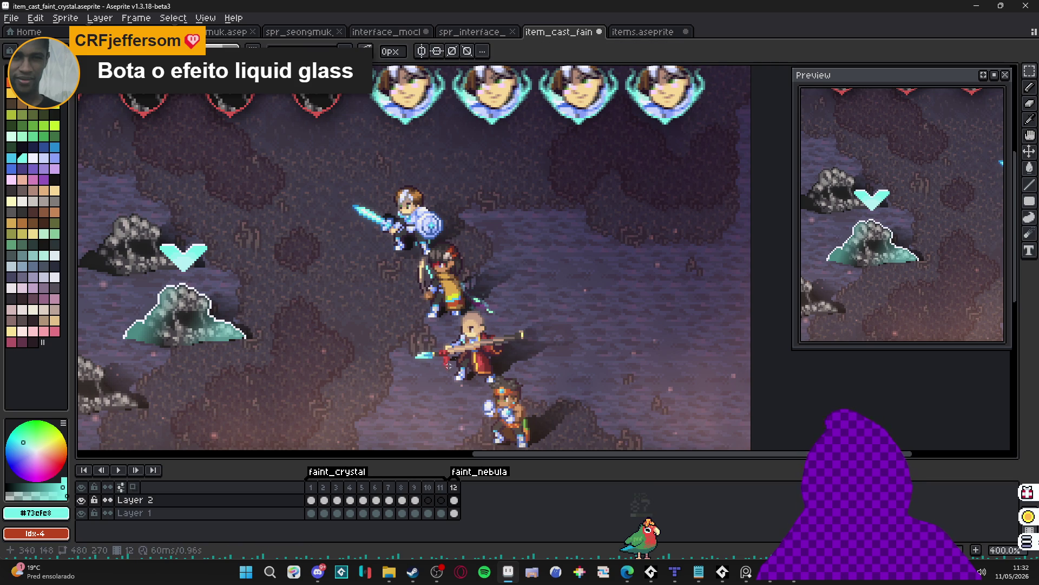
Reselect the sparkle, nudge it one pixel left beside the middle hero, then review from frame 1.
{"action": "scroll", "coordinate": [498, 303], "scroll_direction": "up", "scroll_amount": 1}
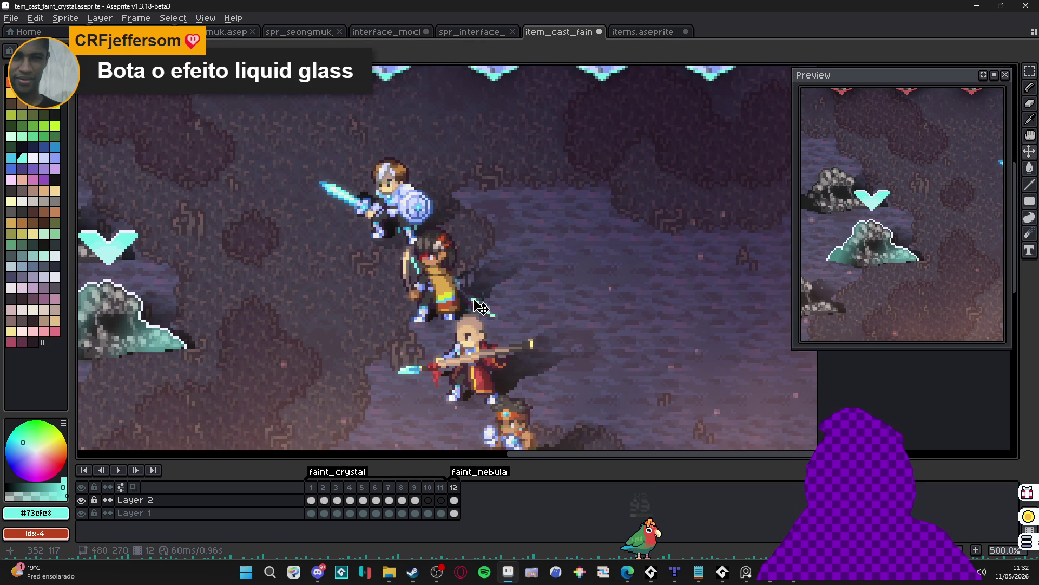
{"action": "left_click_drag", "start_coordinate": [524, 239], "coordinate": [414, 344]}
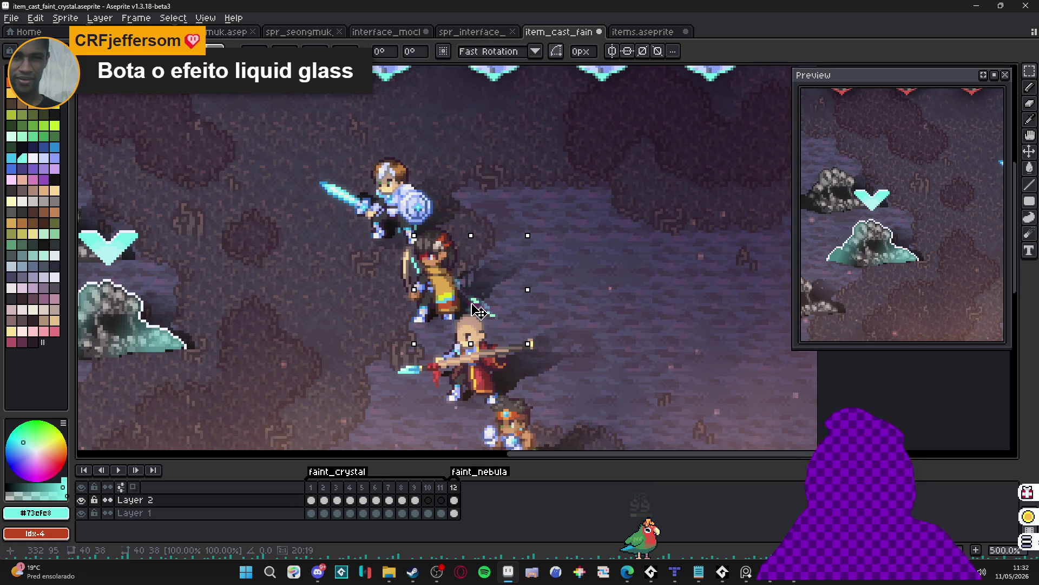
{"action": "left_click_drag", "start_coordinate": [478, 310], "coordinate": [476, 308]}
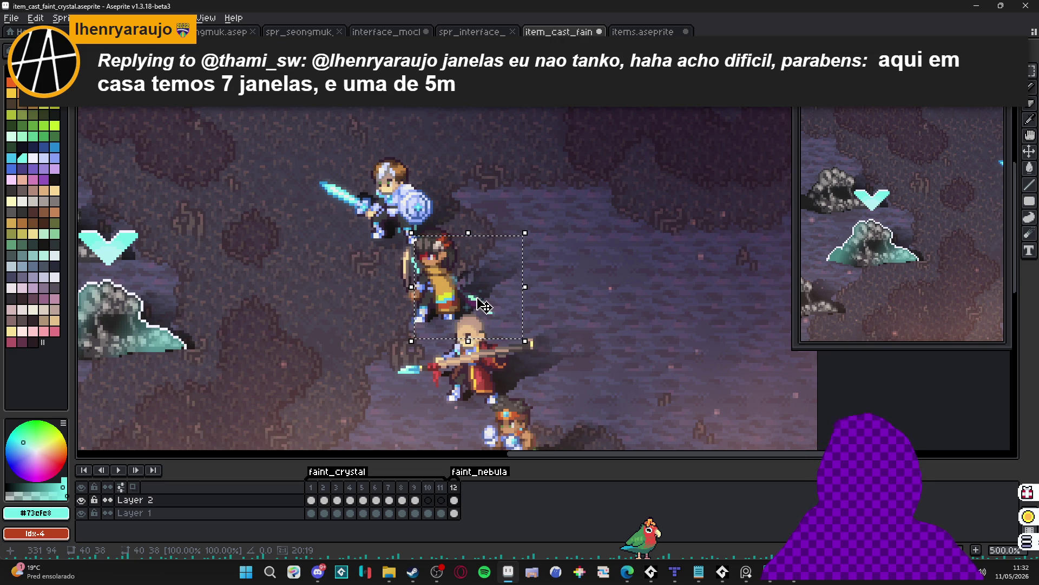
{"action": "scroll", "coordinate": [485, 306], "scroll_direction": "up", "scroll_amount": 1}
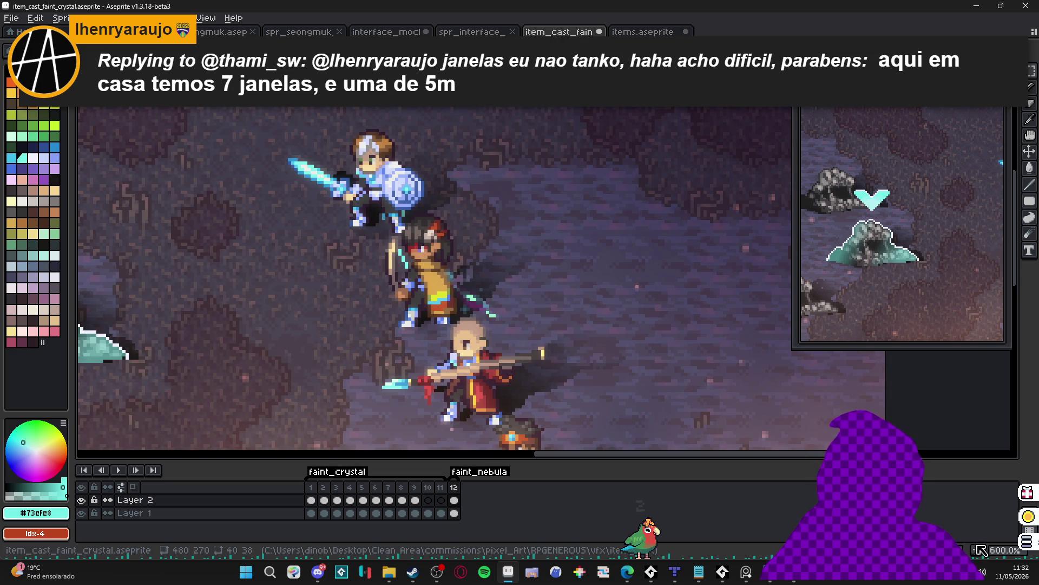
{"action": "left_click", "coordinate": [311, 500]}
{"action": "left_click", "coordinate": [325, 501]}
Fade frame 12's sparkle cel to 5% opacity and add frame 13 at 14% opacity.
{"action": "left_click", "coordinate": [454, 500]}
{"action": "double_click", "coordinate": [453, 500]}
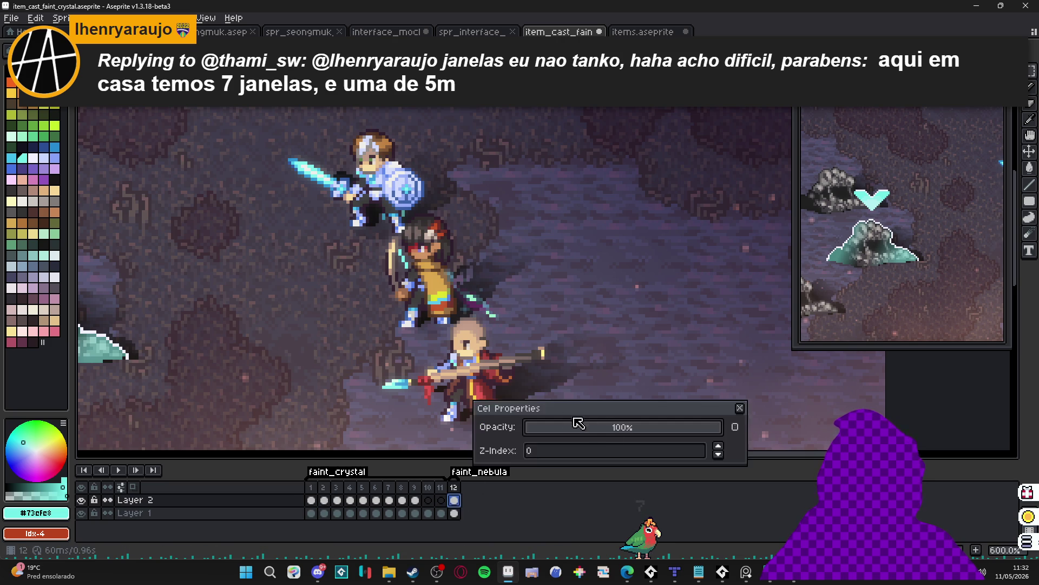
{"action": "left_click_drag", "start_coordinate": [616, 428], "coordinate": [542, 427]}
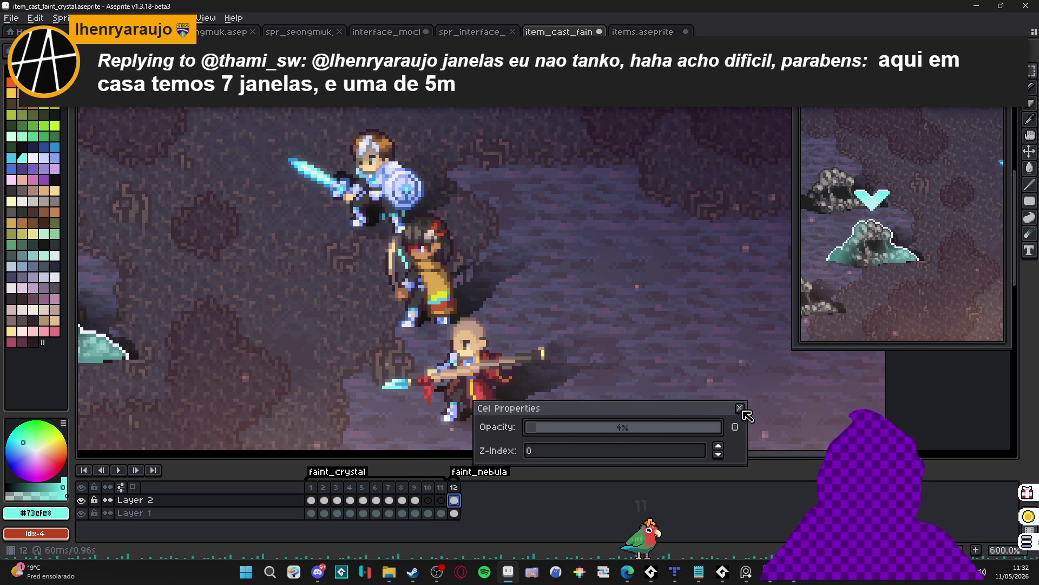
{"action": "left_click", "coordinate": [740, 407]}
{"action": "key", "text": "alt+n"}
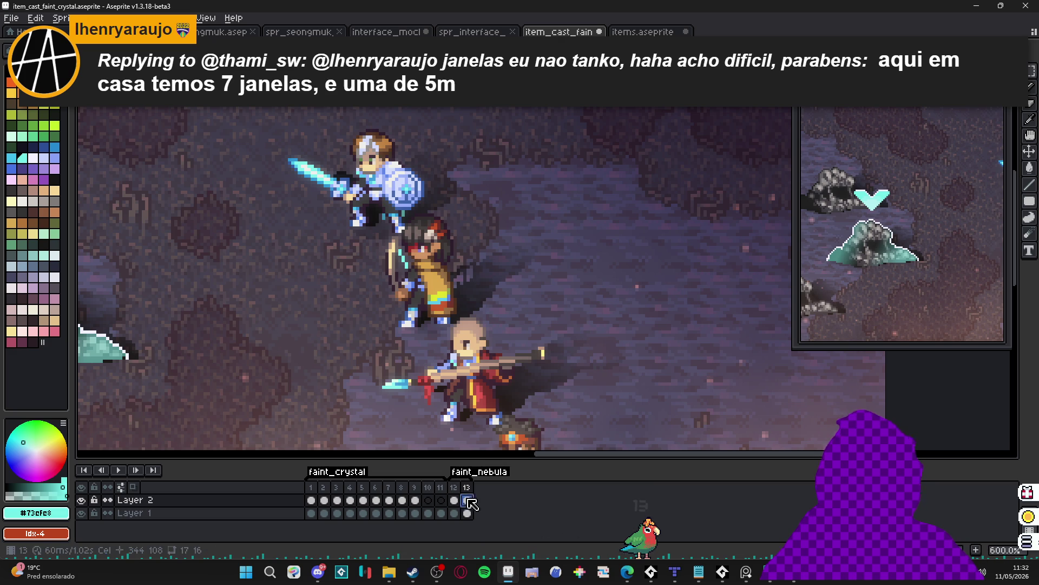
{"action": "double_click", "coordinate": [467, 500]}
{"action": "left_click_drag", "start_coordinate": [563, 427], "coordinate": [554, 427]}
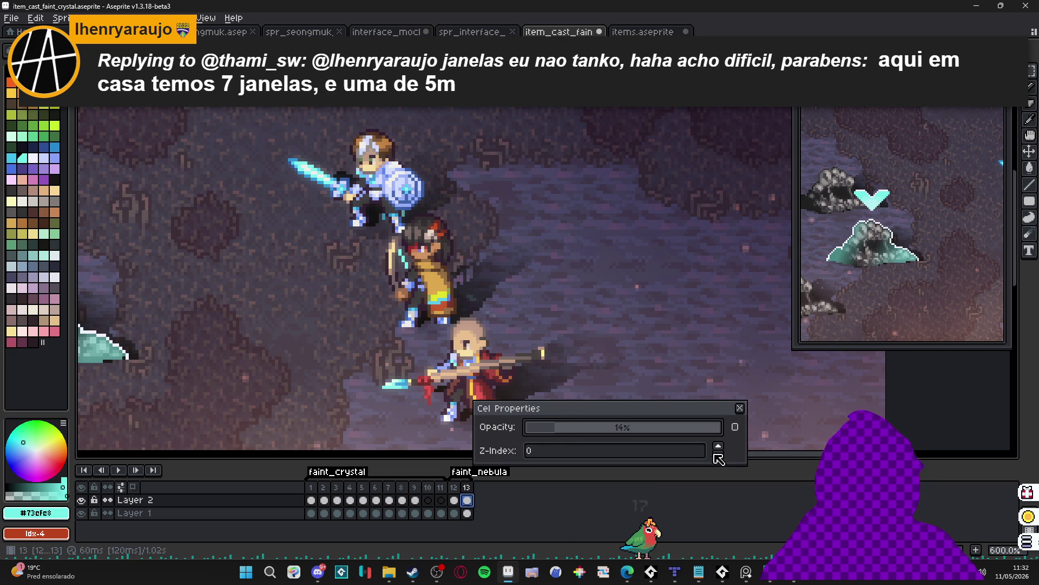
{"action": "left_click", "coordinate": [739, 407]}
Add frames 14 and 15, raising the sparkle's cel opacity through 27% and 43% to 100%.
{"action": "key", "text": "alt+n"}
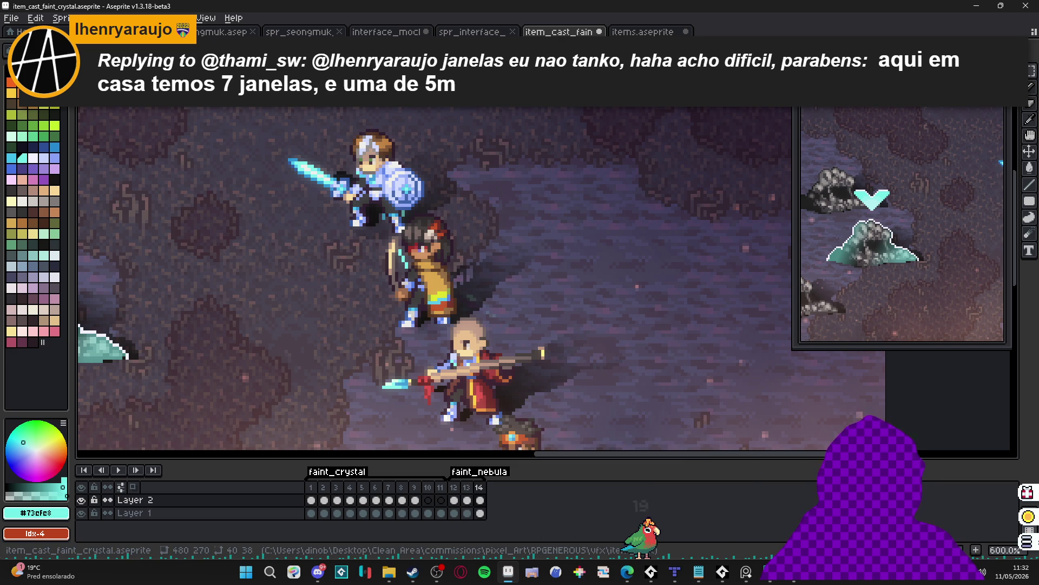
{"action": "double_click", "coordinate": [480, 500]}
{"action": "left_click", "coordinate": [581, 428]}
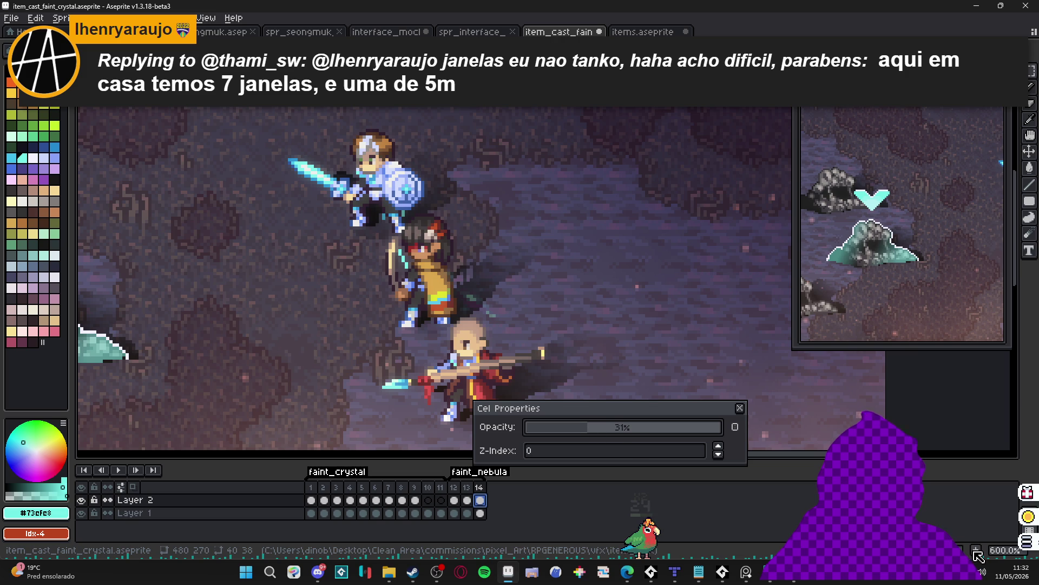
{"action": "left_click_drag", "start_coordinate": [661, 436], "coordinate": [627, 432]}
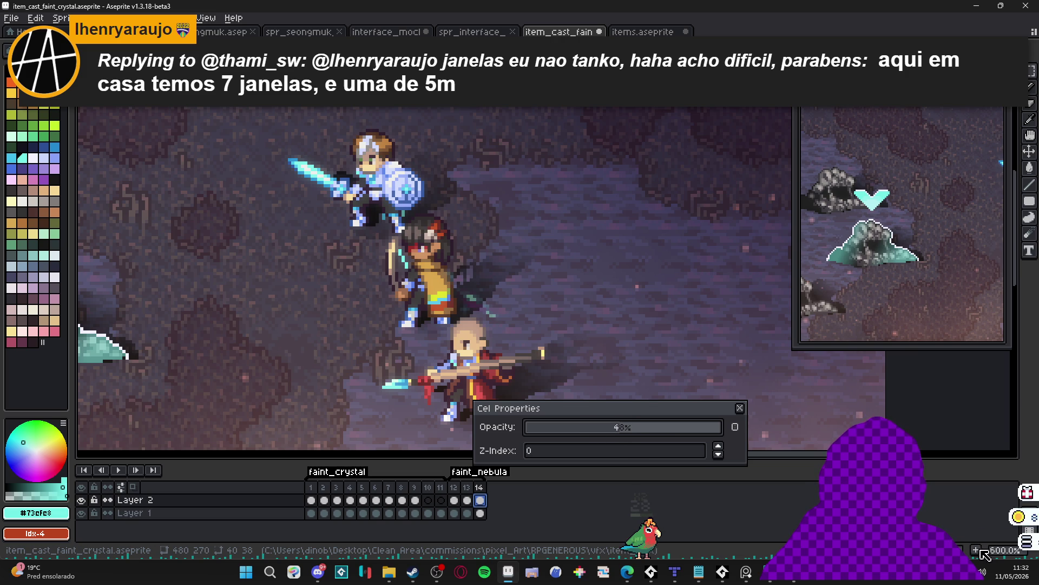
{"action": "key", "text": "alt+n"}
{"action": "left_click_drag", "start_coordinate": [715, 430], "coordinate": [753, 412]}
{"action": "left_click", "coordinate": [739, 408]}
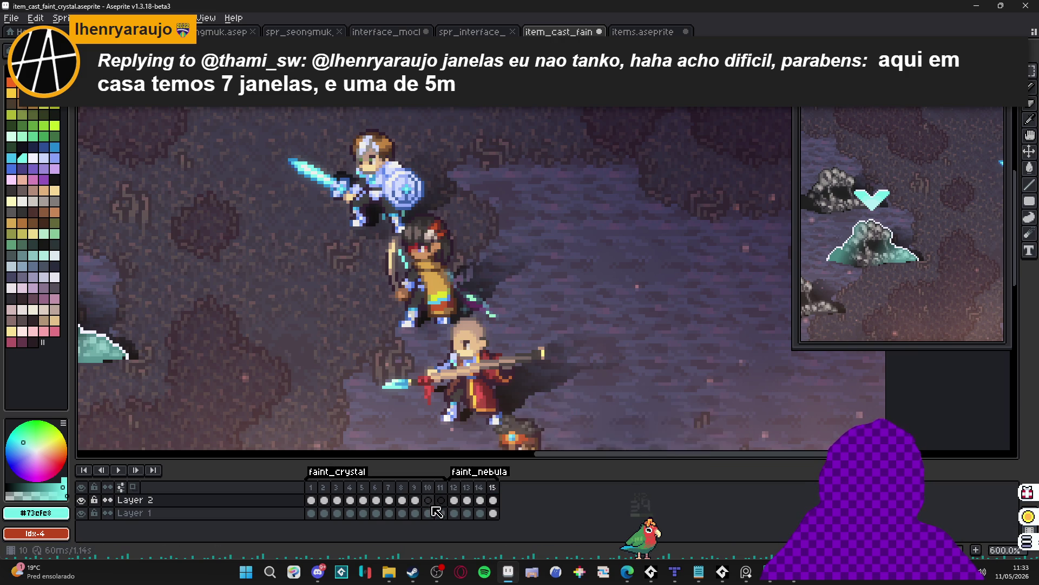
Step through frames 12–15 and 1–4, then play the faint_nebula loop from frame 14.
{"action": "left_click", "coordinate": [454, 500]}
{"action": "left_click", "coordinate": [467, 500]}
{"action": "left_click", "coordinate": [481, 501]}
{"action": "left_click", "coordinate": [493, 501]}
{"action": "left_click", "coordinate": [312, 500]}
{"action": "left_click", "coordinate": [324, 500]}
{"action": "left_click", "coordinate": [337, 499]}
{"action": "left_click", "coordinate": [350, 500]}
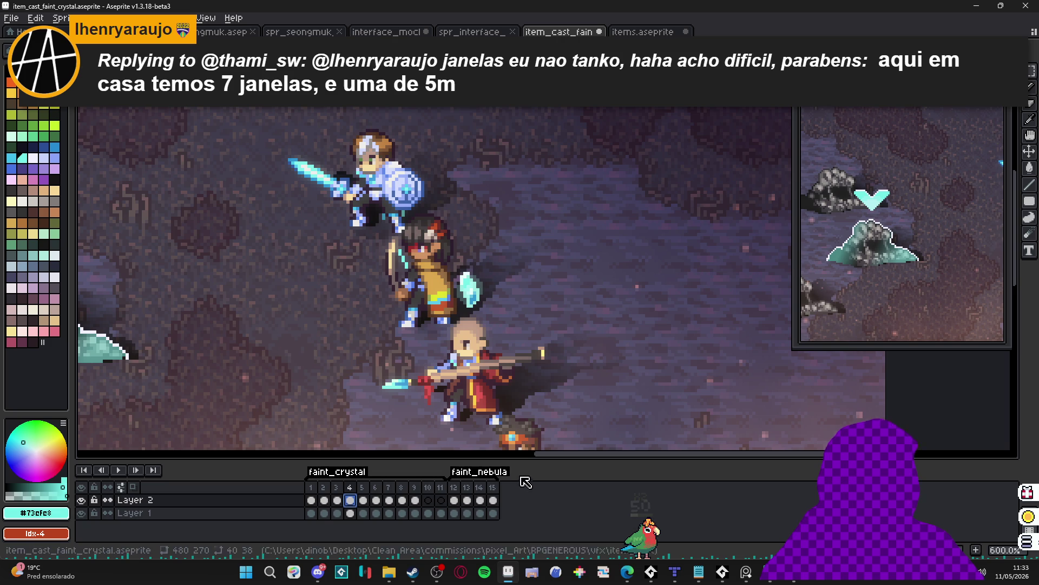
{"action": "left_click", "coordinate": [480, 500]}
{"action": "key", "text": "Return"}
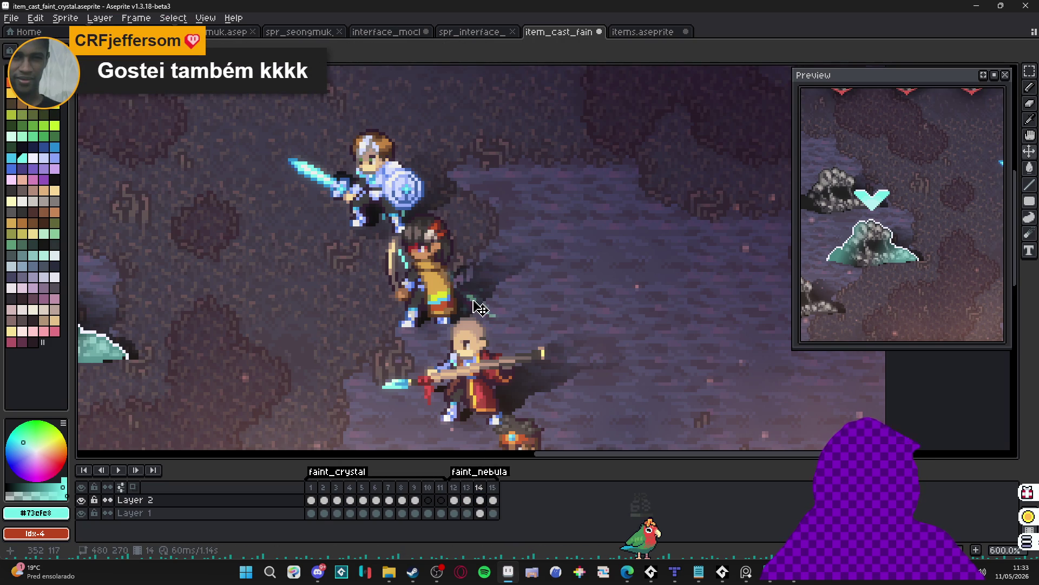
Check frames 12–15 of the fade, recentre the preview on the party, and return to frame 1.
{"action": "left_click", "coordinate": [468, 501]}
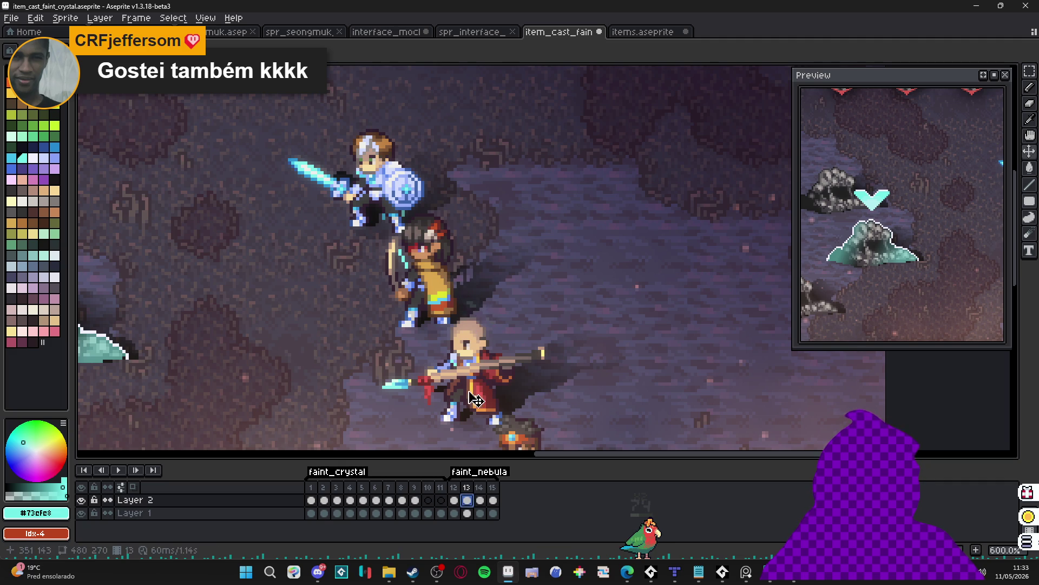
{"action": "key", "text": "comma"}
{"action": "left_click_drag", "start_coordinate": [476, 312], "coordinate": [482, 315]}
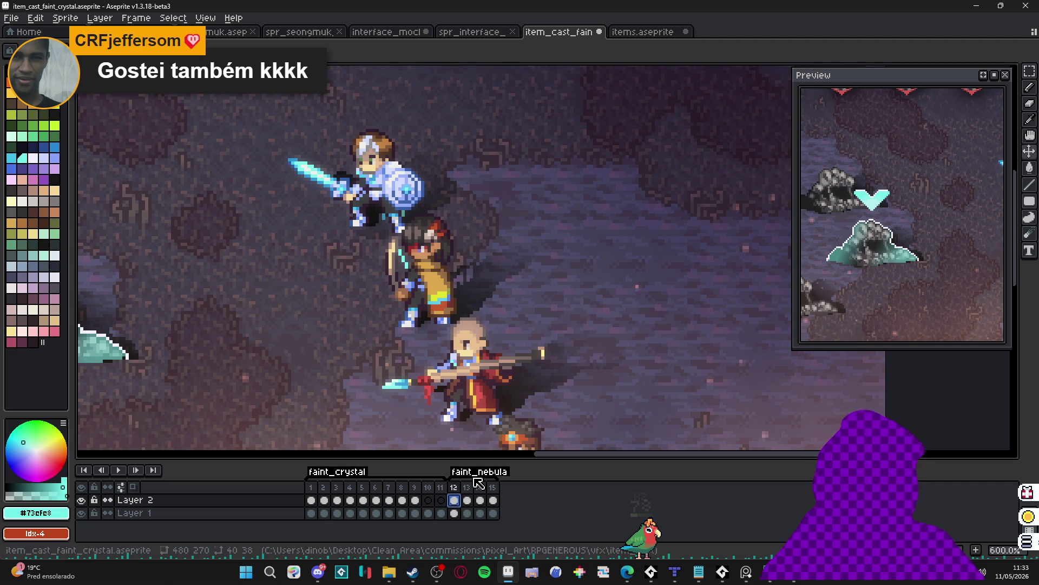
{"action": "left_click", "coordinate": [479, 500]}
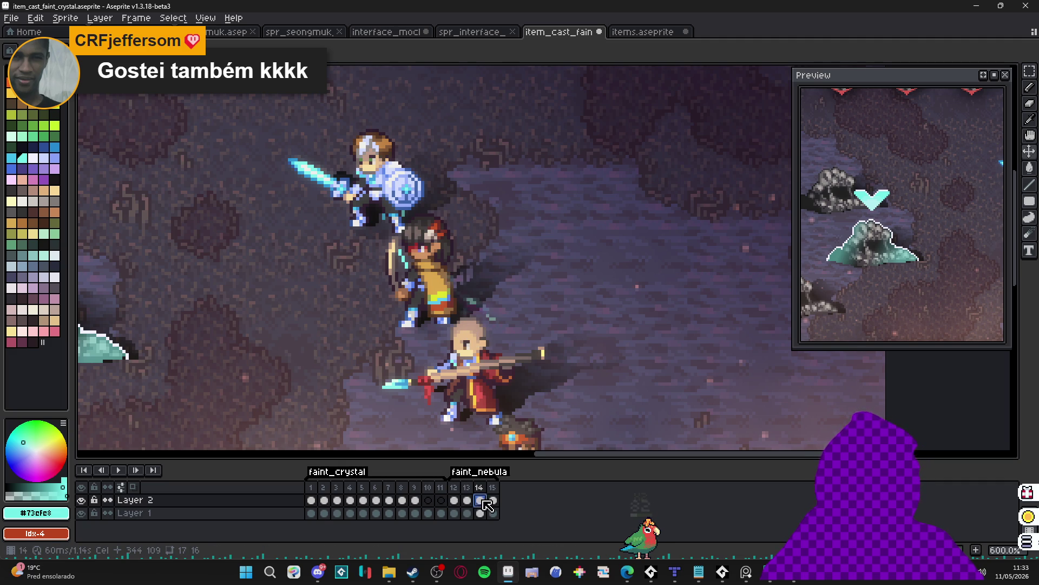
{"action": "left_click", "coordinate": [493, 500]}
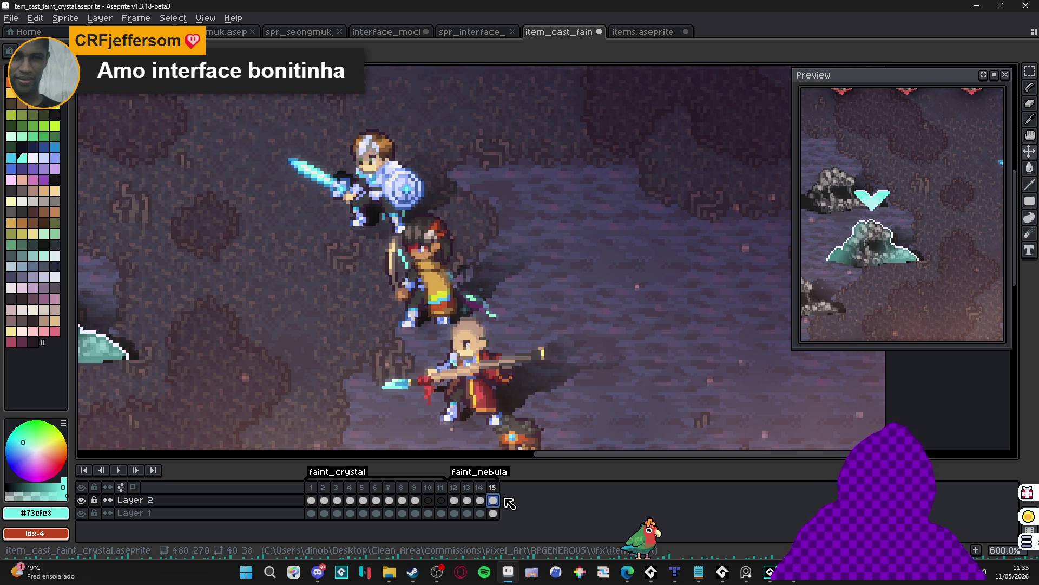
{"action": "left_click", "coordinate": [980, 90]}
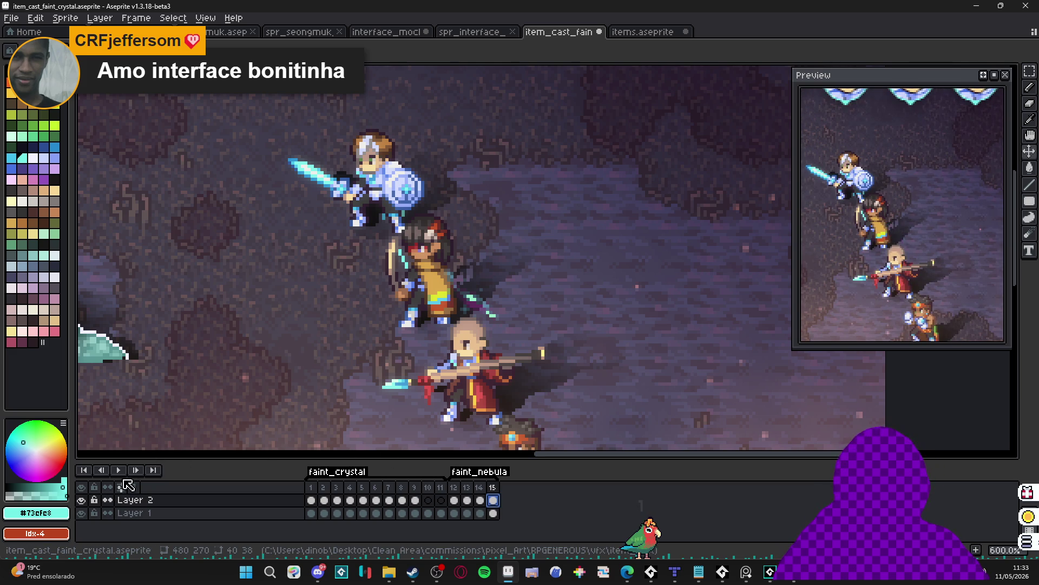
{"action": "left_click", "coordinate": [311, 487]}
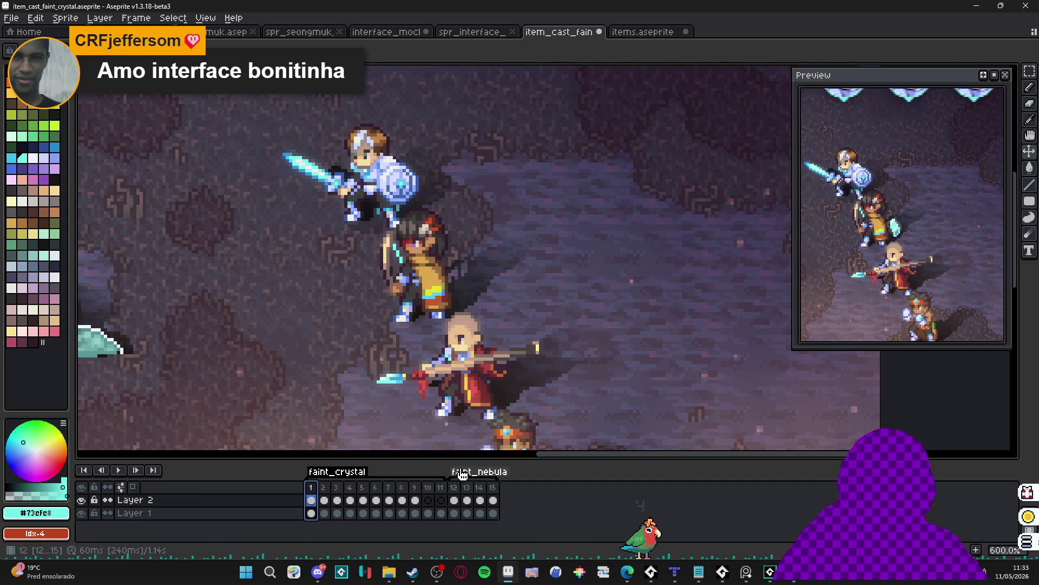
Review frames 12 through 15 of faint_nebula twice.
{"action": "left_click", "coordinate": [453, 488]}
{"action": "left_click", "coordinate": [466, 490]}
{"action": "left_click", "coordinate": [480, 497]}
{"action": "left_click", "coordinate": [493, 499]}
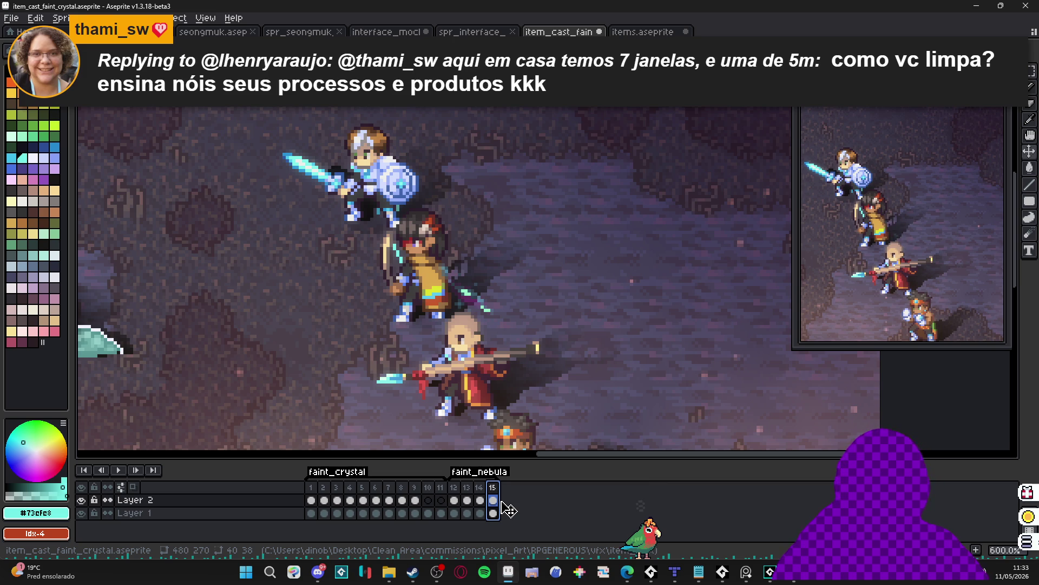
{"action": "left_click", "coordinate": [454, 500]}
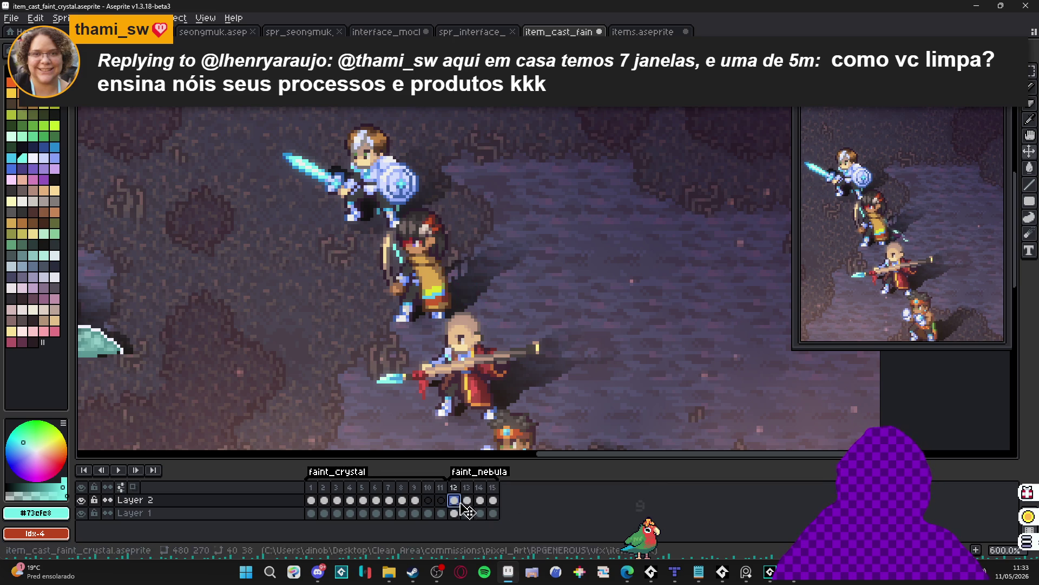
{"action": "left_click", "coordinate": [467, 502]}
{"action": "left_click", "coordinate": [480, 503]}
{"action": "left_click", "coordinate": [492, 503]}
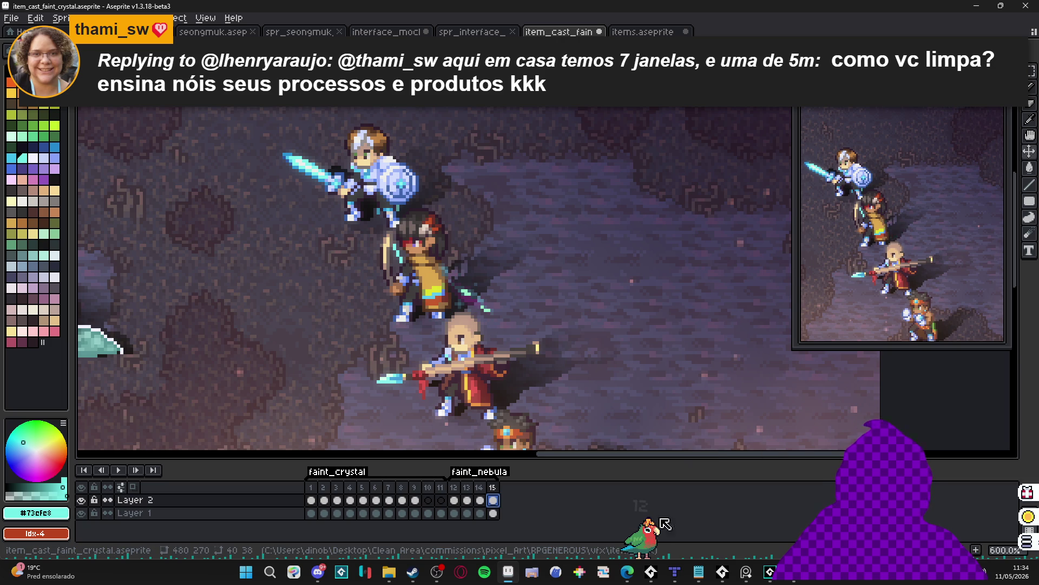
Add frame 16 after frame 15 and pick the crystal's mint colour #97edca.
{"action": "left_click", "coordinate": [493, 486]}
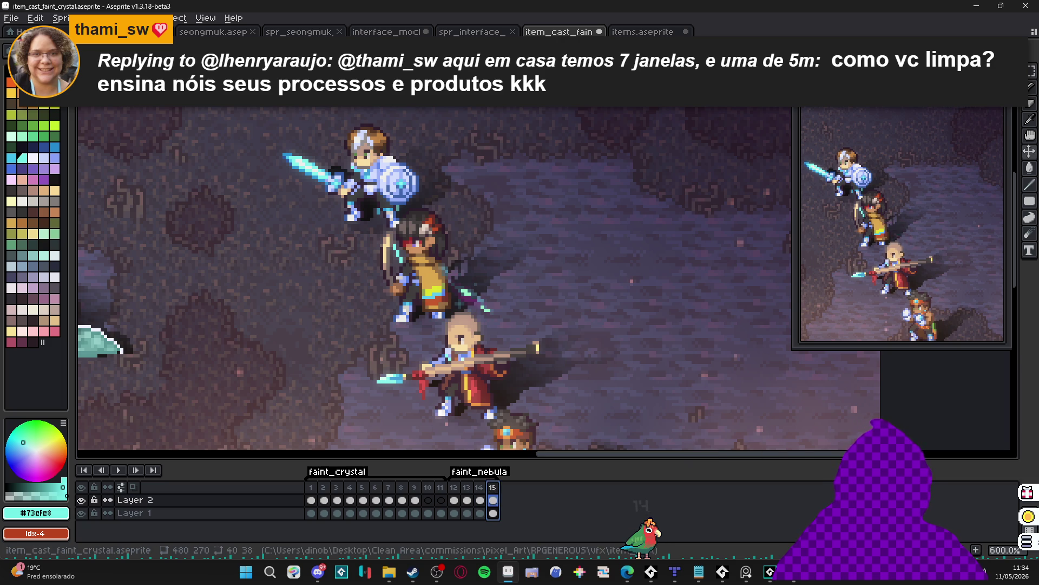
{"action": "left_click", "coordinate": [978, 550]}
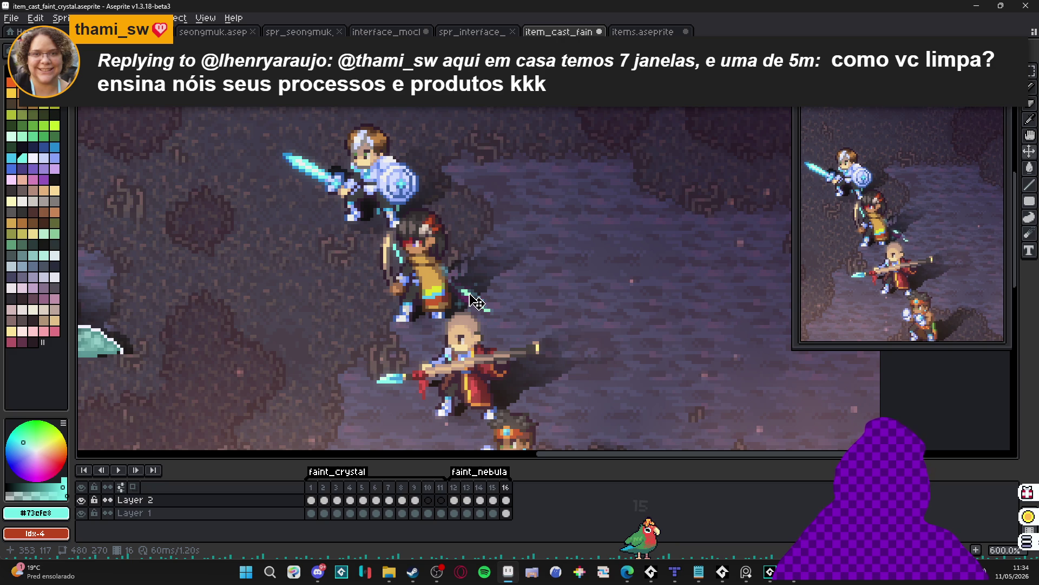
{"action": "scroll", "coordinate": [476, 300], "scroll_direction": "up", "scroll_amount": 2}
{"action": "left_click", "coordinate": [469, 297], "text": "alt"}
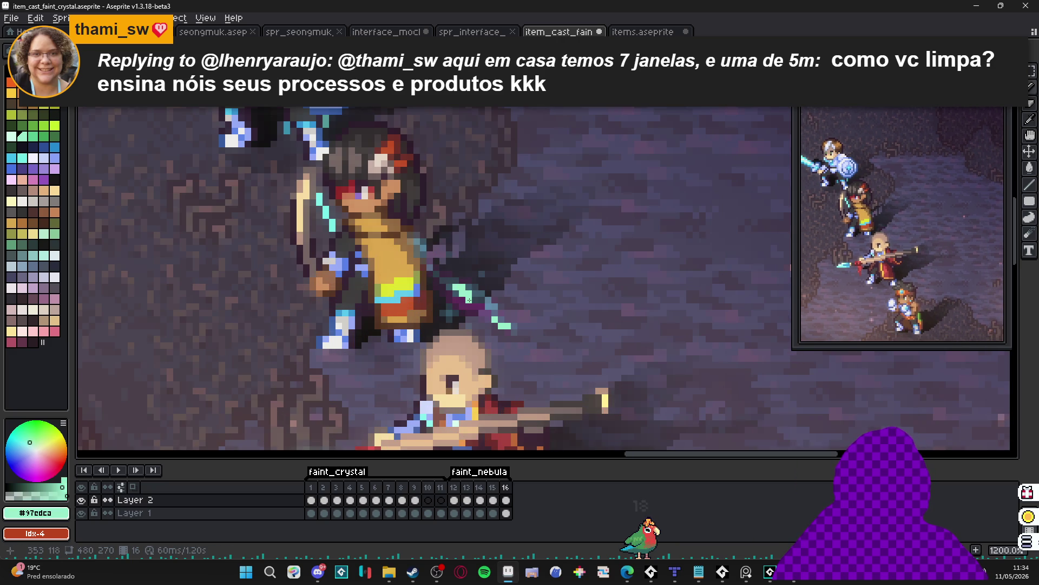
Paint extra mint pixels extending the crystal streak up and to the left on frame 16.
{"action": "left_click_drag", "start_coordinate": [469, 299], "coordinate": [469, 306]}
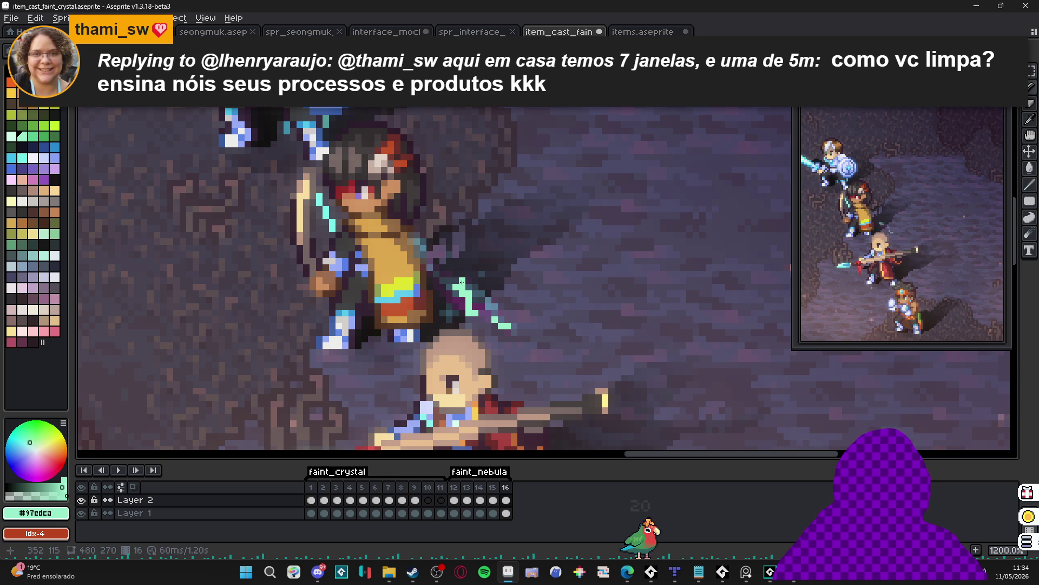
{"action": "left_click", "coordinate": [455, 274]}
{"action": "left_click", "coordinate": [445, 276]}
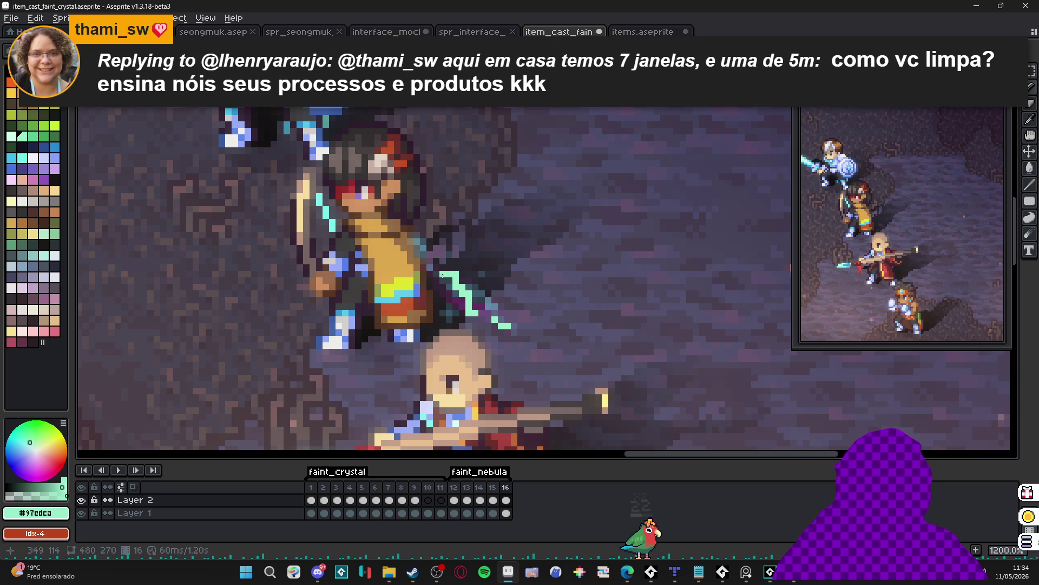
{"action": "left_click", "coordinate": [425, 252]}
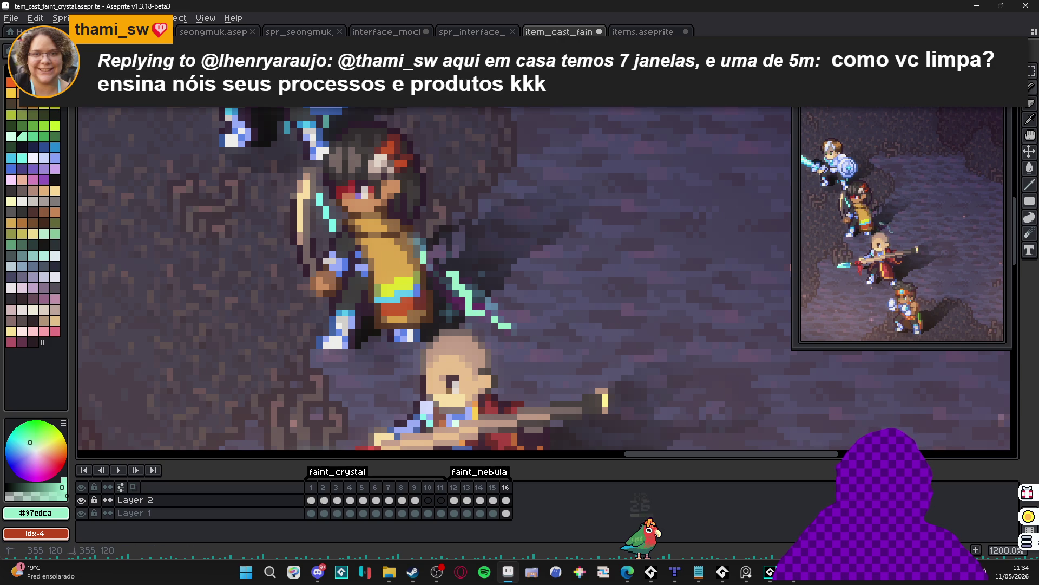
{"action": "scroll", "coordinate": [487, 308], "scroll_direction": "down", "scroll_amount": 5}
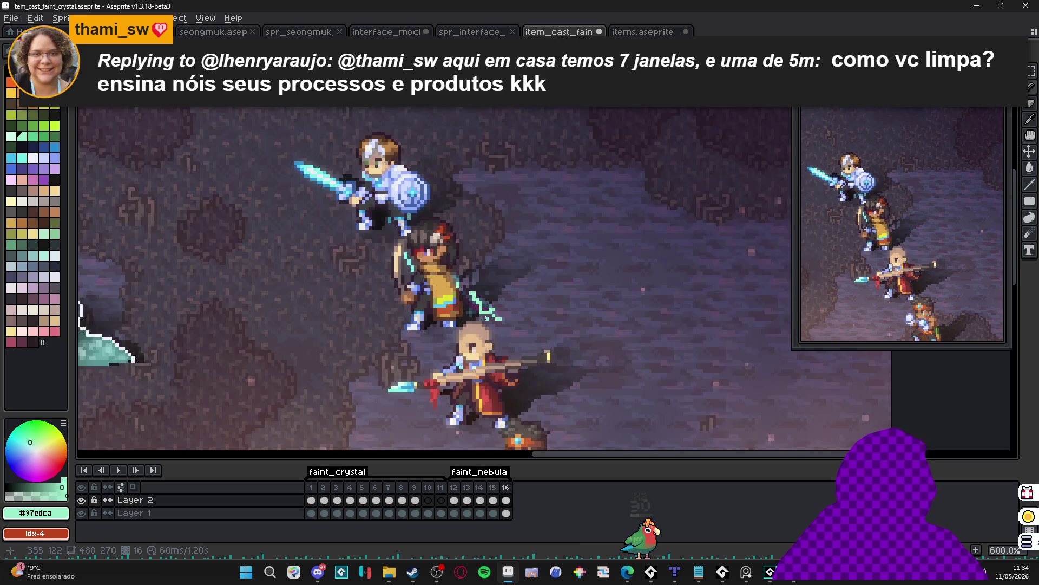
{"action": "scroll", "coordinate": [480, 310], "scroll_direction": "up", "scroll_amount": 5}
{"action": "left_click_drag", "start_coordinate": [472, 304], "coordinate": [467, 305]}
{"action": "scroll", "coordinate": [485, 324], "scroll_direction": "down", "scroll_amount": 3}
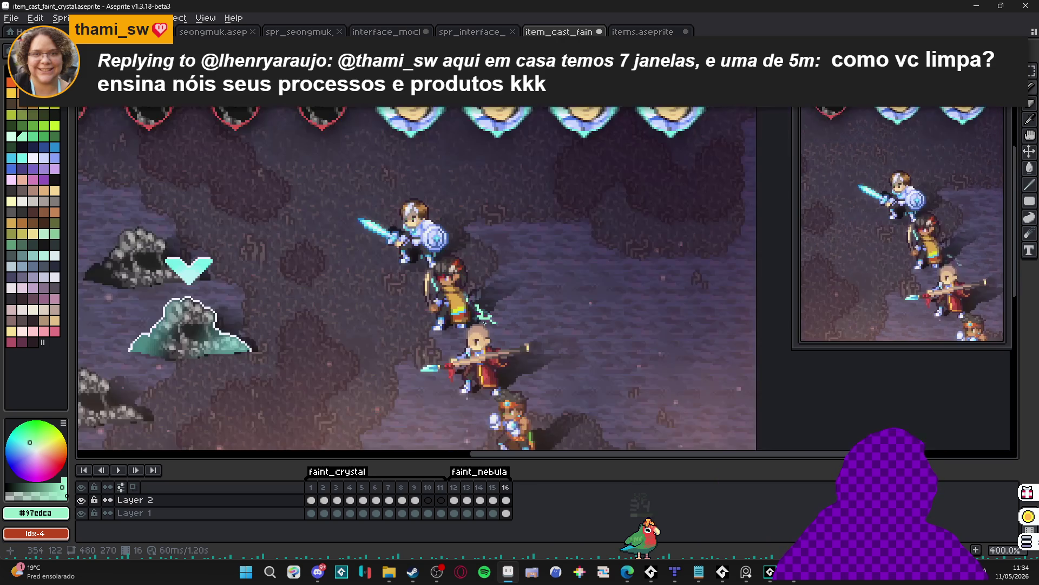
{"action": "scroll", "coordinate": [477, 303], "scroll_direction": "up", "scroll_amount": 1}
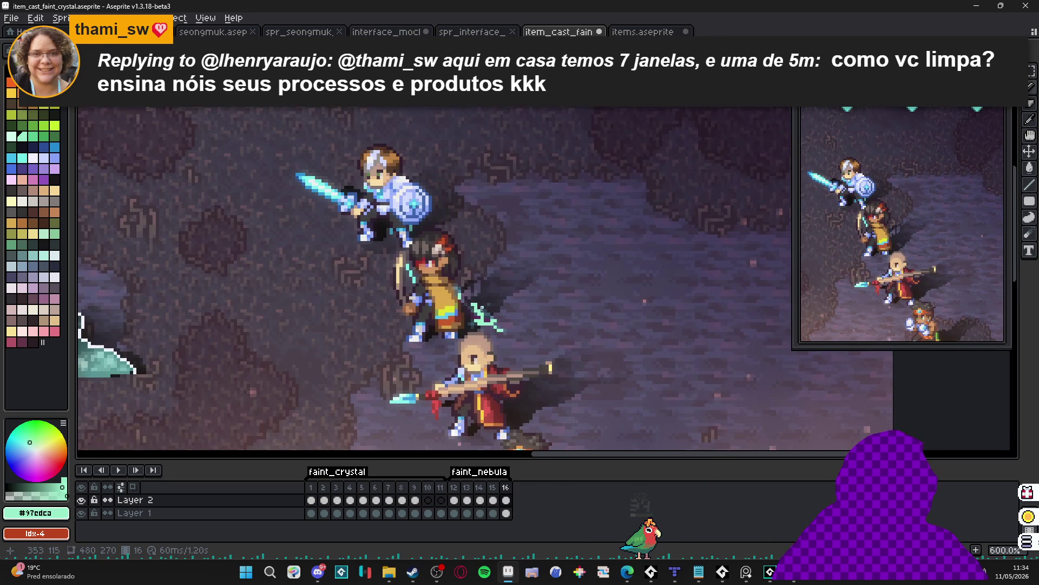
{"action": "scroll", "coordinate": [476, 289], "scroll_direction": "up", "scroll_amount": 4}
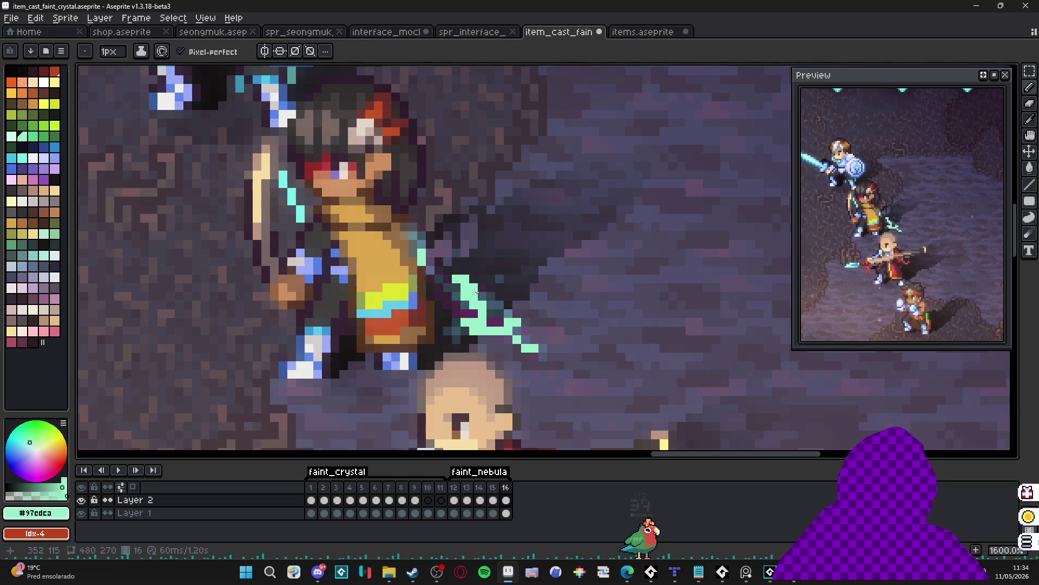
{"action": "scroll", "coordinate": [476, 289], "scroll_direction": "down", "scroll_amount": 2}
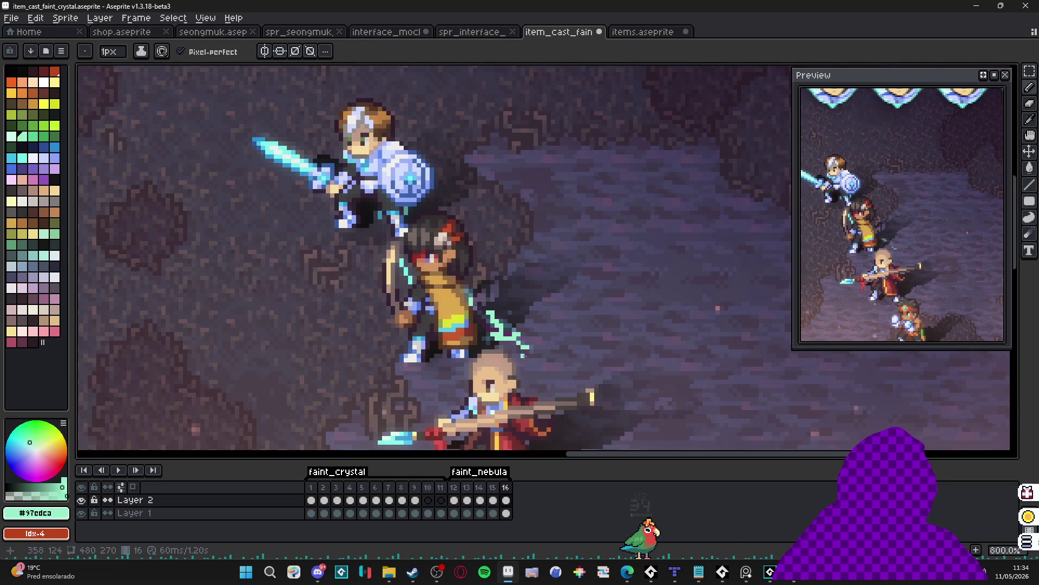
{"action": "left_click", "coordinate": [493, 487]}
Add frame 17 and shift a marquee-selected block of the streak up and to the right.
{"action": "left_click", "coordinate": [505, 487]}
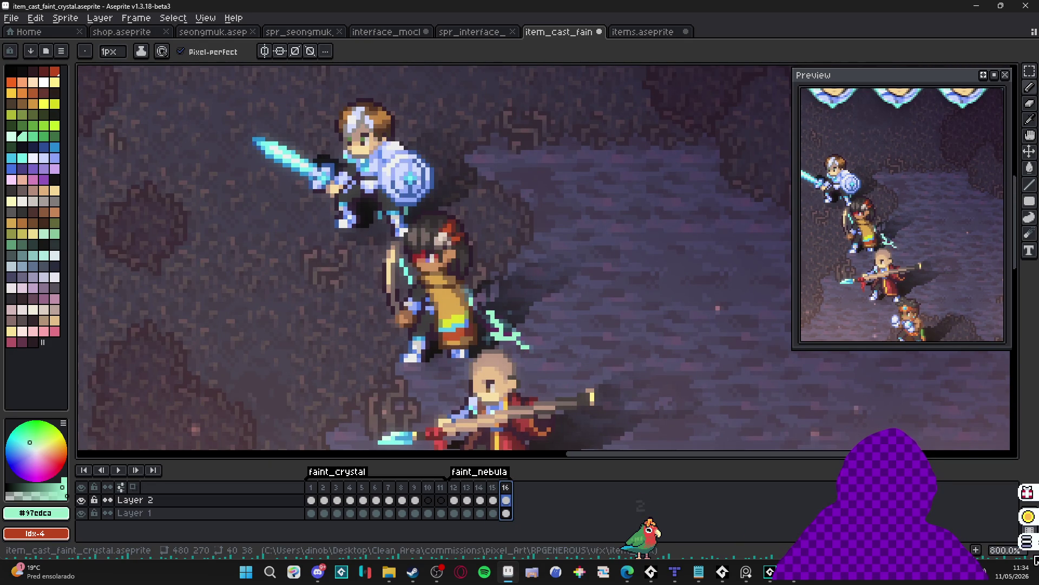
{"action": "key", "text": "alt+n"}
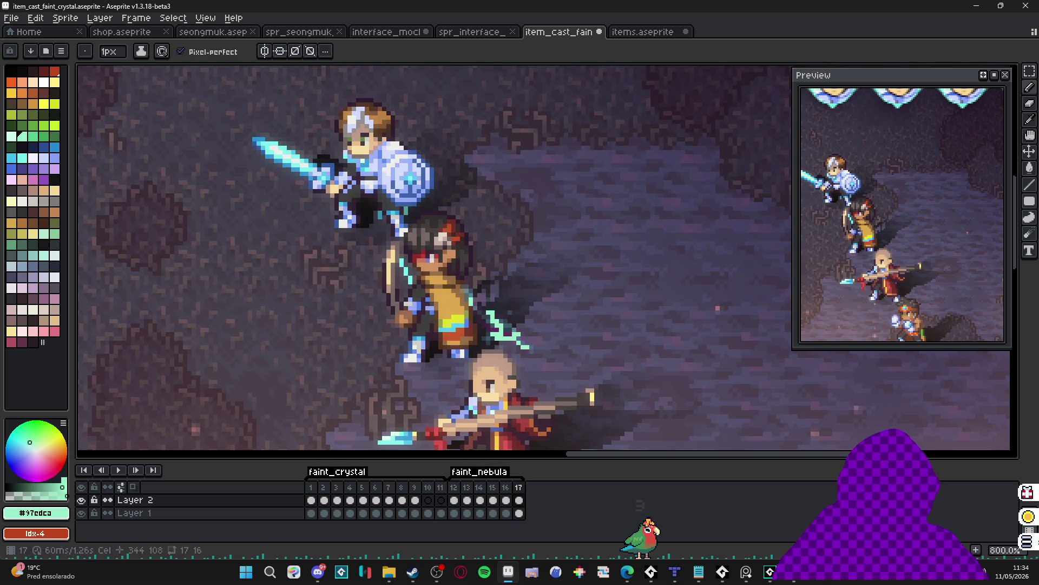
{"action": "scroll", "coordinate": [518, 312], "scroll_direction": "up", "scroll_amount": 2}
{"action": "key", "text": "m"}
{"action": "scroll", "coordinate": [484, 354], "scroll_direction": "up", "scroll_amount": 1}
{"action": "mouse_move", "coordinate": [486, 355]}
{"action": "left_mouse_down"}
{"action": "mouse_move", "coordinate": [513, 324]}
{"action": "mouse_move", "coordinate": [448, 295]}
{"action": "left_mouse_up"}
{"action": "scroll", "coordinate": [500, 325], "scroll_direction": "up", "scroll_amount": 1}
{"action": "scroll", "coordinate": [461, 324], "scroll_direction": "up", "scroll_amount": 2}
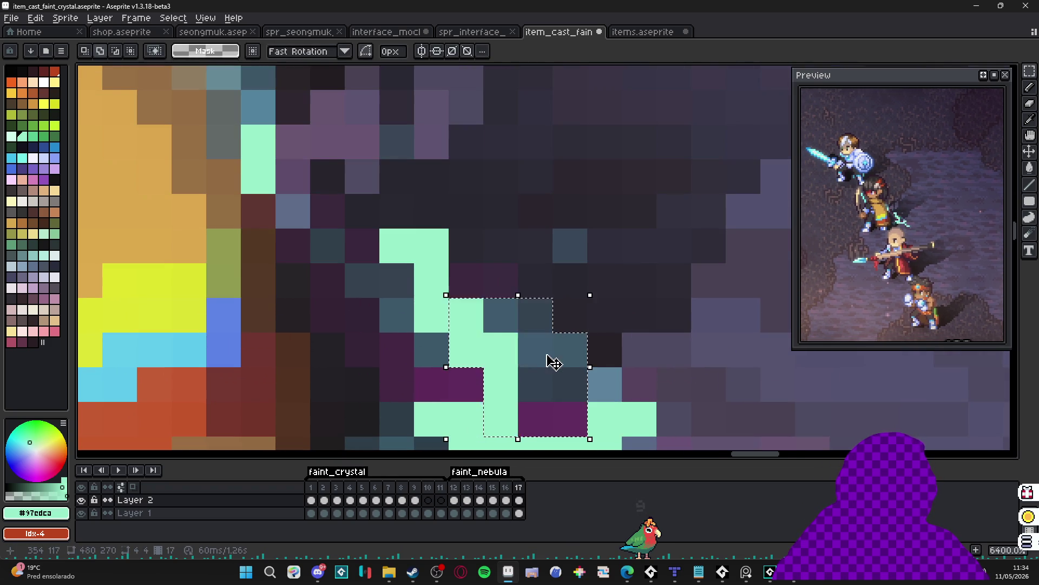
{"action": "scroll", "coordinate": [551, 360], "scroll_direction": "down", "scroll_amount": 3}
{"action": "left_click_drag", "start_coordinate": [538, 360], "coordinate": [551, 347]}
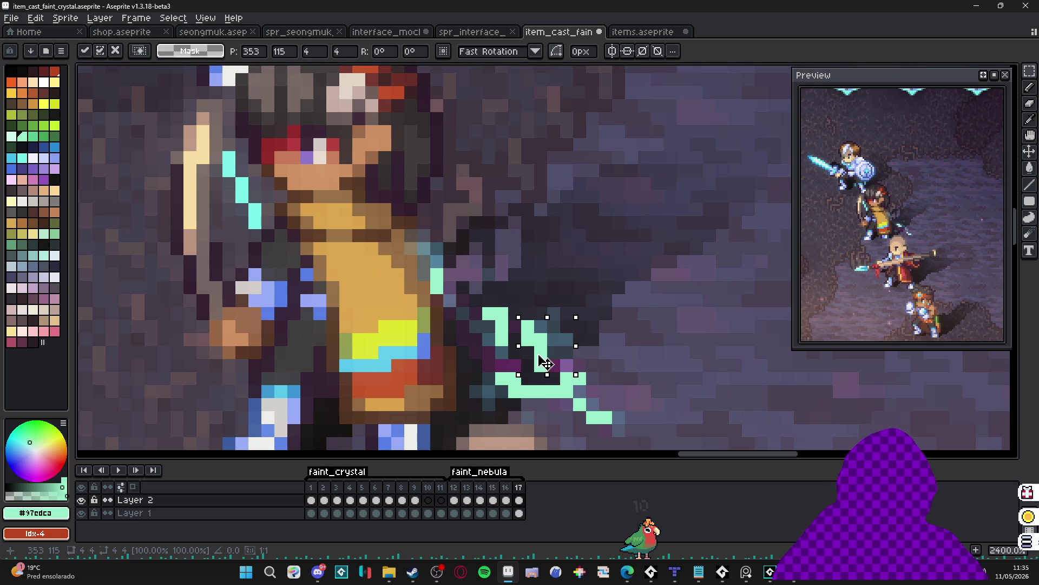
{"action": "left_click", "coordinate": [594, 377]}
Select the lower and upper streak blocks on frame 17, nudge them down and commit.
{"action": "left_click_drag", "start_coordinate": [600, 374], "coordinate": [507, 450]}
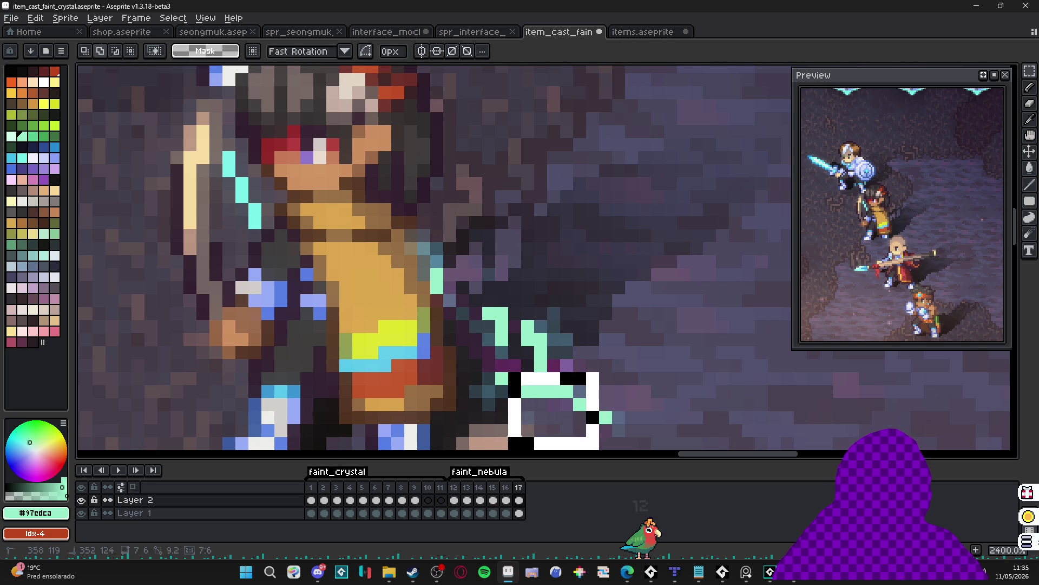
{"action": "mouse_move", "coordinate": [639, 425]}
{"action": "left_mouse_down"}
{"action": "mouse_move", "coordinate": [599, 413]}
{"action": "mouse_move", "coordinate": [611, 420]}
{"action": "left_mouse_up"}
{"action": "scroll", "coordinate": [600, 413], "scroll_direction": "down", "scroll_amount": 3}
{"action": "scroll", "coordinate": [558, 401], "scroll_direction": "up", "scroll_amount": 1}
{"action": "mouse_move", "coordinate": [549, 391]}
{"action": "left_mouse_down"}
{"action": "mouse_move", "coordinate": [515, 434]}
{"action": "mouse_move", "coordinate": [528, 449]}
{"action": "left_mouse_up"}
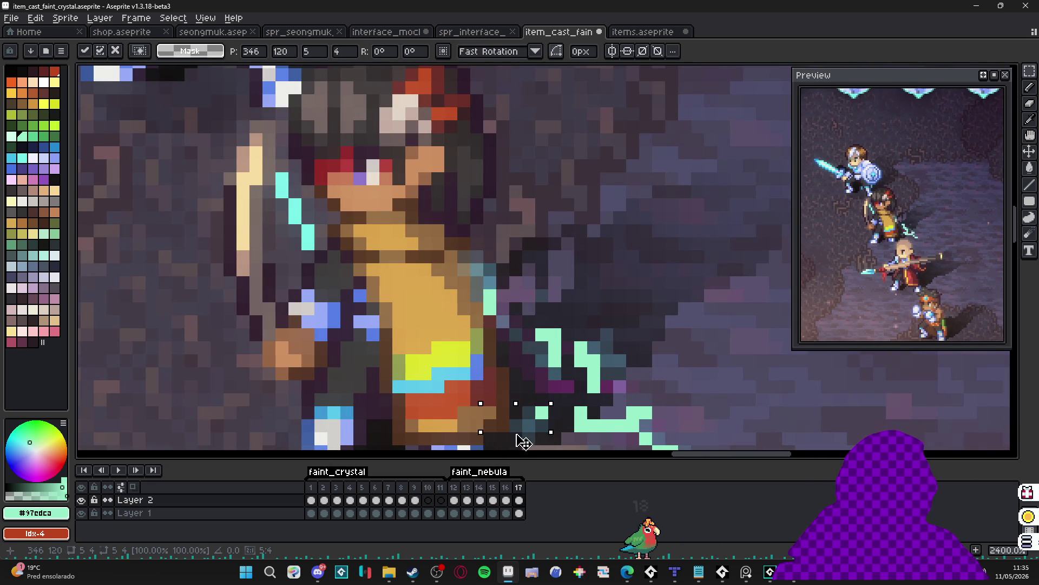
{"action": "key", "text": "Return"}
{"action": "mouse_move", "coordinate": [514, 320]}
{"action": "left_mouse_down"}
{"action": "mouse_move", "coordinate": [568, 375]}
{"action": "mouse_move", "coordinate": [521, 325]}
{"action": "mouse_move", "coordinate": [516, 269]}
{"action": "mouse_move", "coordinate": [476, 271]}
{"action": "mouse_move", "coordinate": [422, 336]}
{"action": "left_mouse_up"}
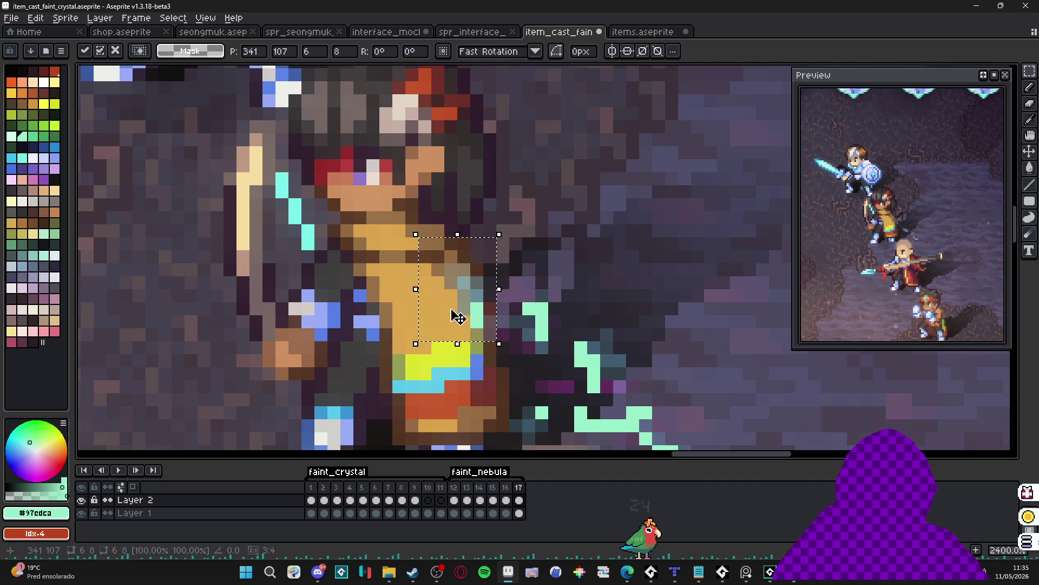
{"action": "key", "text": "Return"}
{"action": "scroll", "coordinate": [547, 338], "scroll_direction": "down", "scroll_amount": 2}
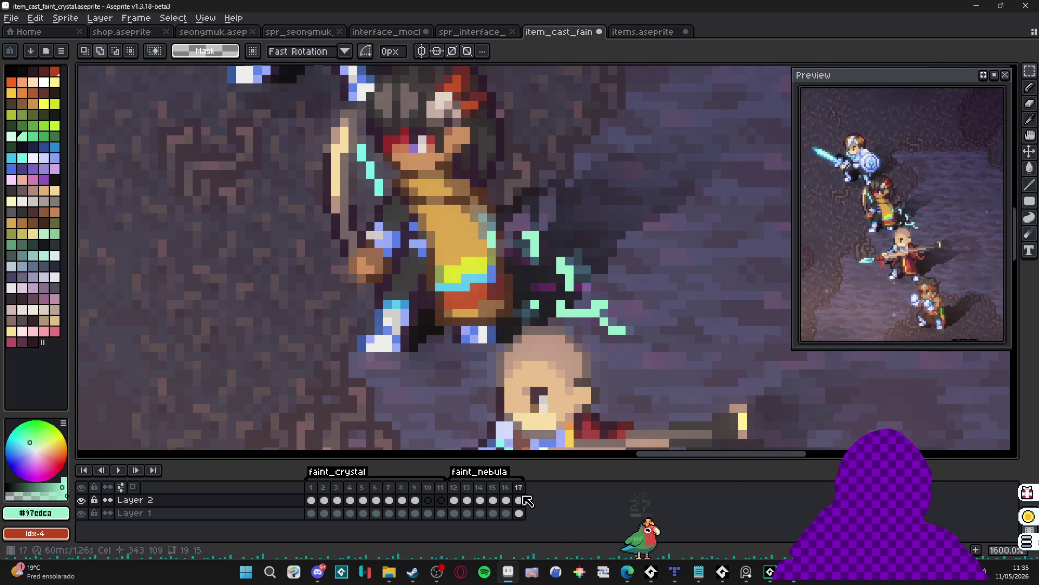
Compare with frame 16, then add frame 18 and select part of its crystal streak.
{"action": "left_click", "coordinate": [507, 493]}
{"action": "left_click", "coordinate": [519, 487]}
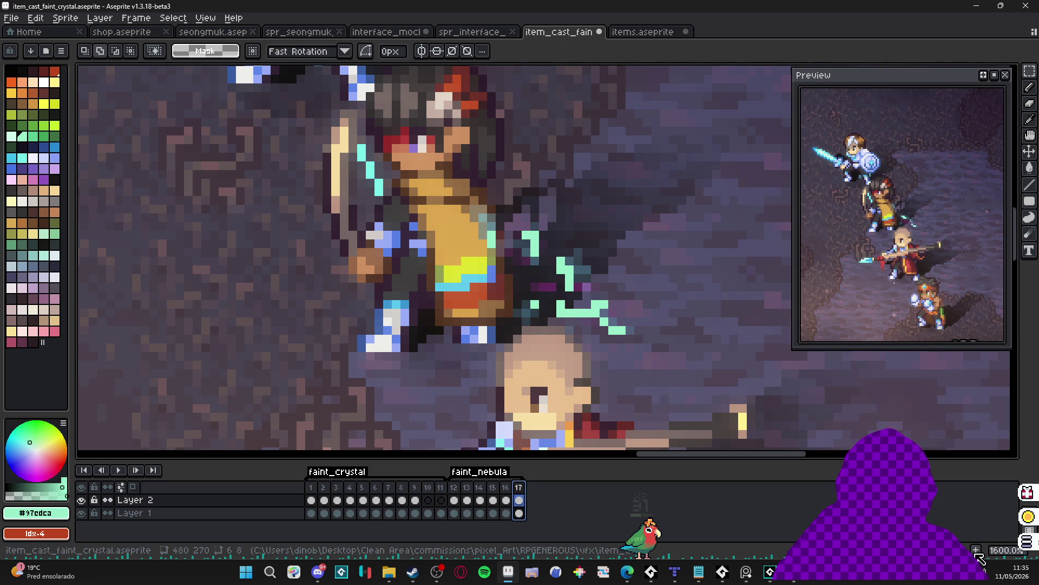
{"action": "key", "text": "alt+n"}
{"action": "left_click_drag", "start_coordinate": [605, 242], "coordinate": [557, 281]}
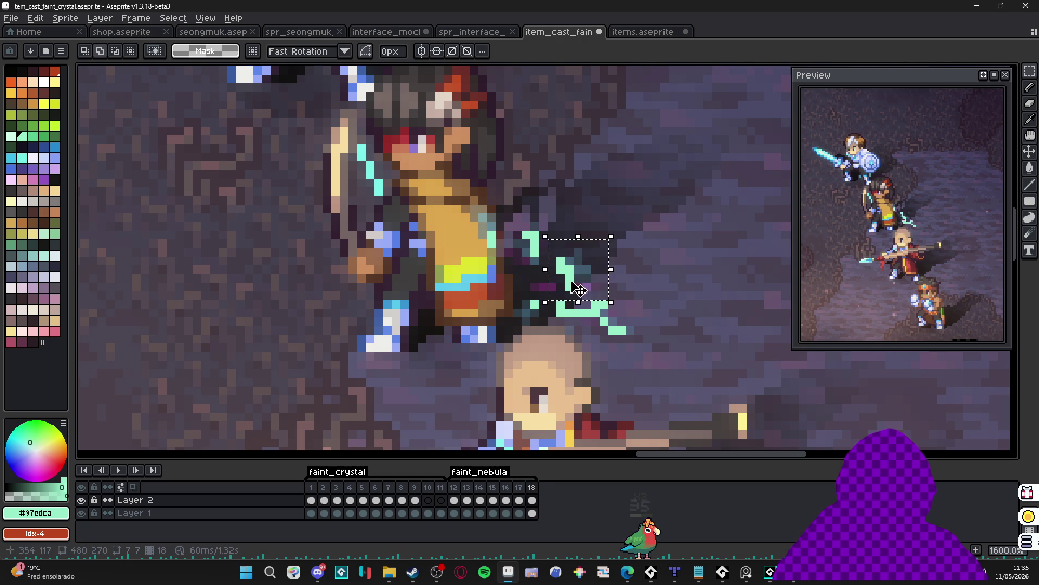
Paste copied crystal blocks onto frame 18, moving one up a pixel before committing.
{"action": "key", "text": "ctrl+v"}
{"action": "key", "text": "Return"}
{"action": "left_click_drag", "start_coordinate": [606, 242], "coordinate": [561, 304]}
{"action": "scroll", "coordinate": [547, 281], "scroll_direction": "up", "scroll_amount": 2}
{"action": "scroll", "coordinate": [540, 275], "scroll_direction": "up", "scroll_amount": 1}
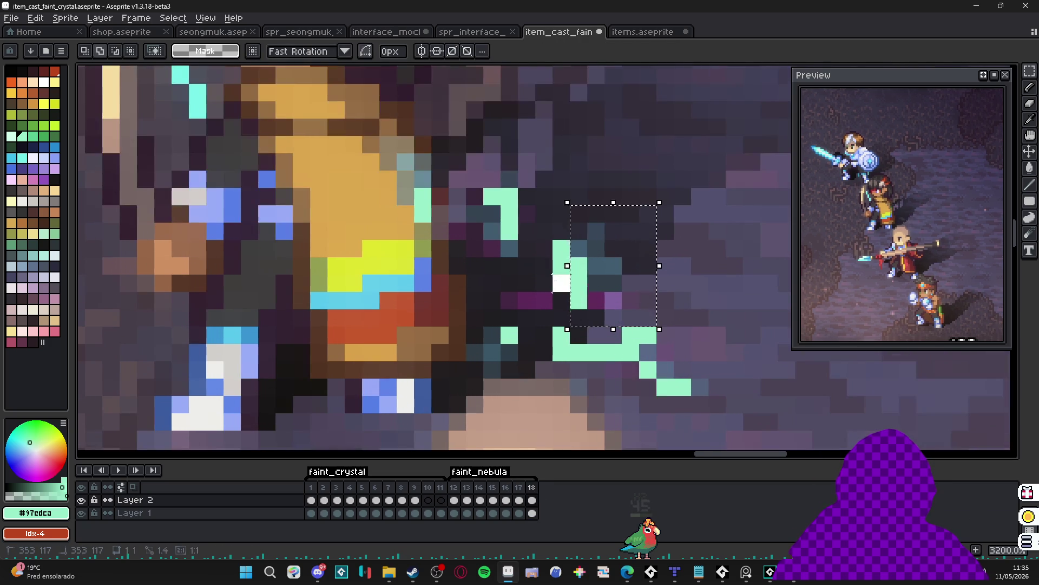
{"action": "key", "text": "ctrl+v"}
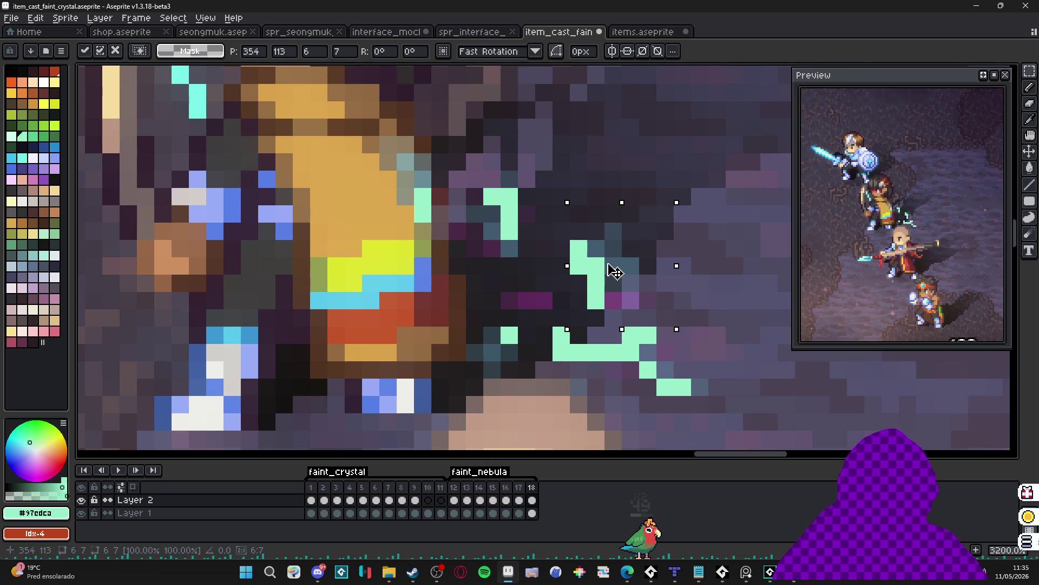
{"action": "left_click_drag", "start_coordinate": [614, 271], "coordinate": [614, 253]}
{"action": "key", "text": "Return"}
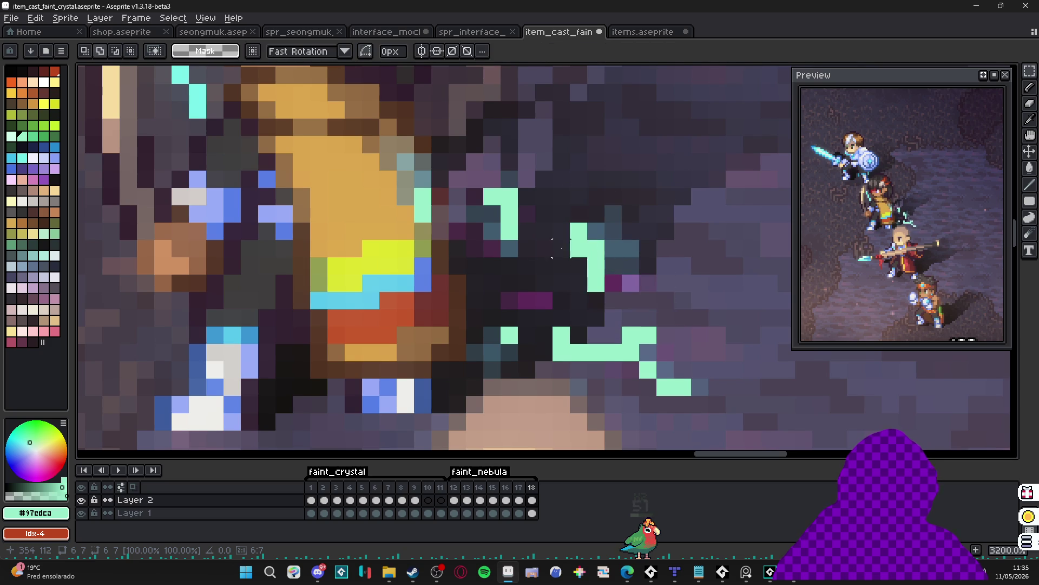
Offset the upper, lower and larger streak blocks by a pixel each and commit.
{"action": "left_click_drag", "start_coordinate": [517, 256], "coordinate": [415, 172]}
{"action": "mouse_move", "coordinate": [480, 209]}
{"action": "left_mouse_down"}
{"action": "mouse_move", "coordinate": [464, 220]}
{"action": "mouse_move", "coordinate": [464, 204]}
{"action": "left_mouse_up"}
{"action": "key", "text": "Return"}
{"action": "left_click_drag", "start_coordinate": [554, 326], "coordinate": [742, 430]}
{"action": "mouse_move", "coordinate": [702, 401]}
{"action": "left_mouse_down"}
{"action": "mouse_move", "coordinate": [687, 385]}
{"action": "mouse_move", "coordinate": [695, 412]}
{"action": "mouse_move", "coordinate": [709, 401]}
{"action": "left_mouse_up"}
{"action": "key", "text": "Return"}
{"action": "left_click_drag", "start_coordinate": [359, 307], "coordinate": [537, 448]}
{"action": "mouse_move", "coordinate": [491, 373]}
{"action": "left_mouse_down"}
{"action": "mouse_move", "coordinate": [478, 373]}
{"action": "mouse_move", "coordinate": [483, 388]}
{"action": "mouse_move", "coordinate": [491, 383]}
{"action": "left_mouse_up"}
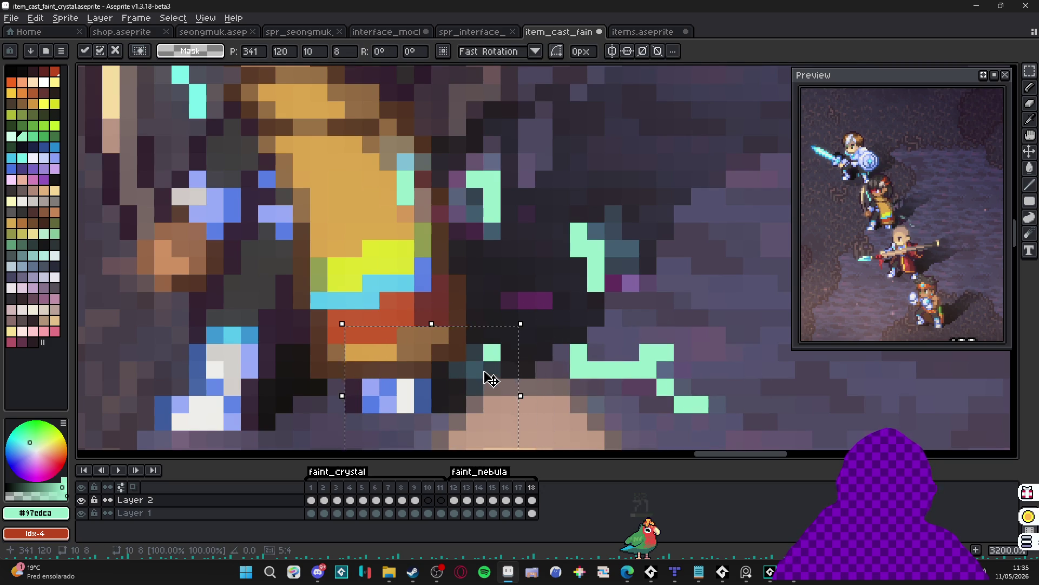
{"action": "scroll", "coordinate": [490, 382], "scroll_direction": "down", "scroll_amount": 2}
{"action": "left_click", "coordinate": [489, 318]}
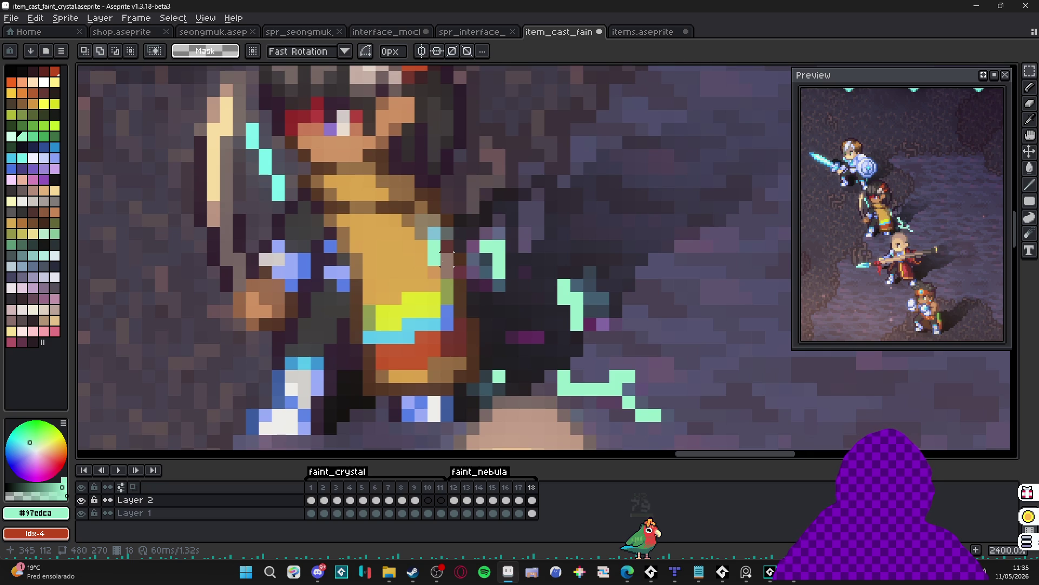
Compare frames 17 and 18, then go to frame 14.
{"action": "left_click", "coordinate": [519, 487]}
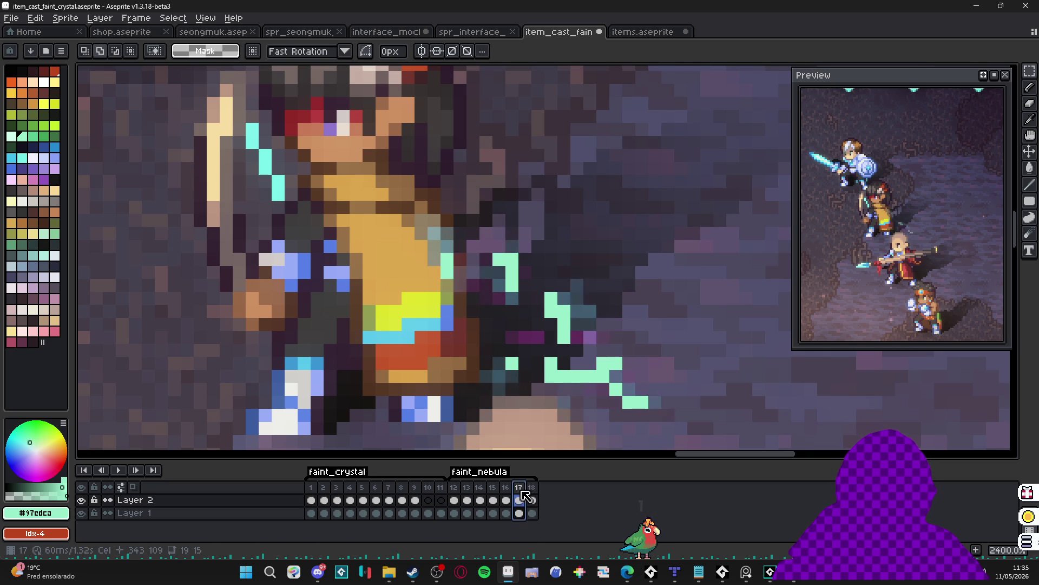
{"action": "left_click", "coordinate": [533, 488]}
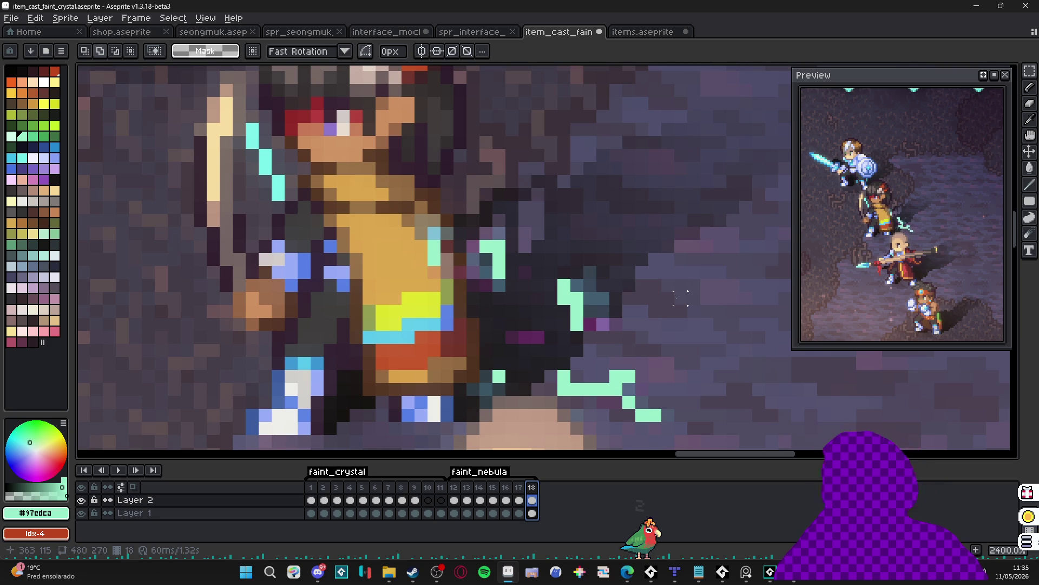
{"action": "scroll", "coordinate": [681, 298], "scroll_direction": "down", "scroll_amount": 3}
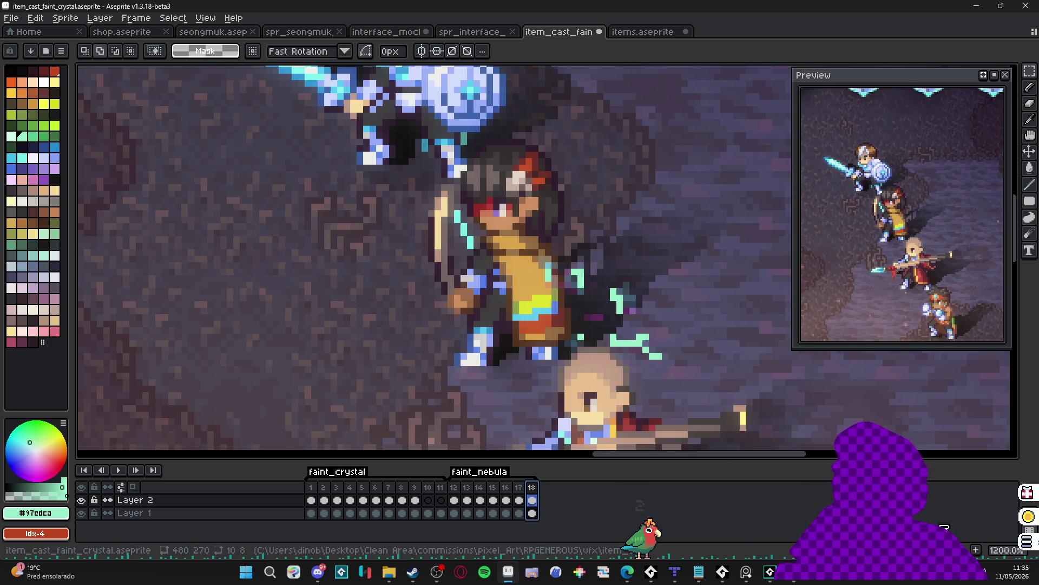
{"action": "left_click", "coordinate": [479, 500]}
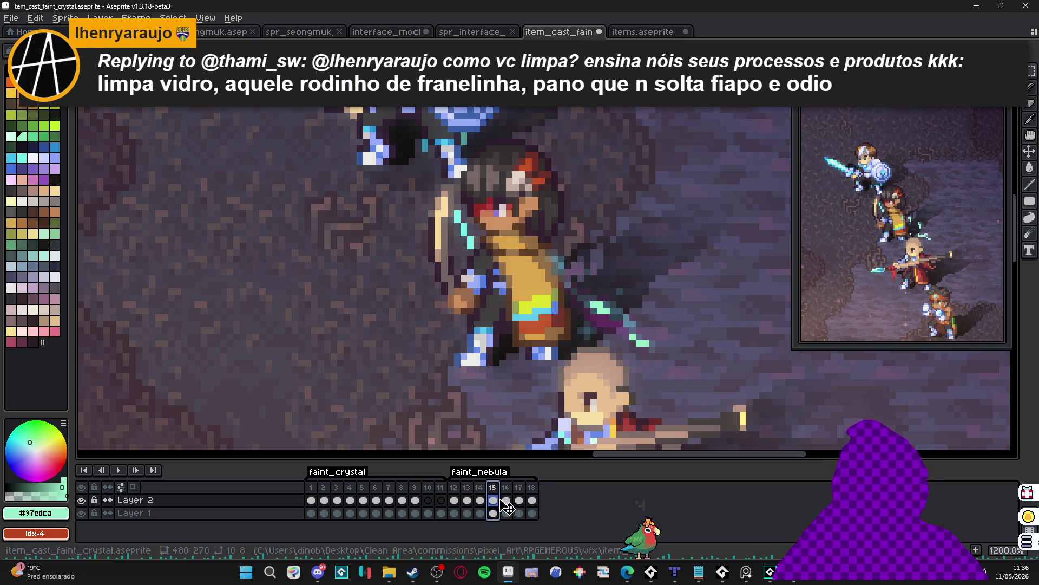
Enter a 100 ms duration in frame 14's Frame Properties.
{"action": "left_click", "coordinate": [490, 490]}
{"action": "double_click", "coordinate": [489, 488]}
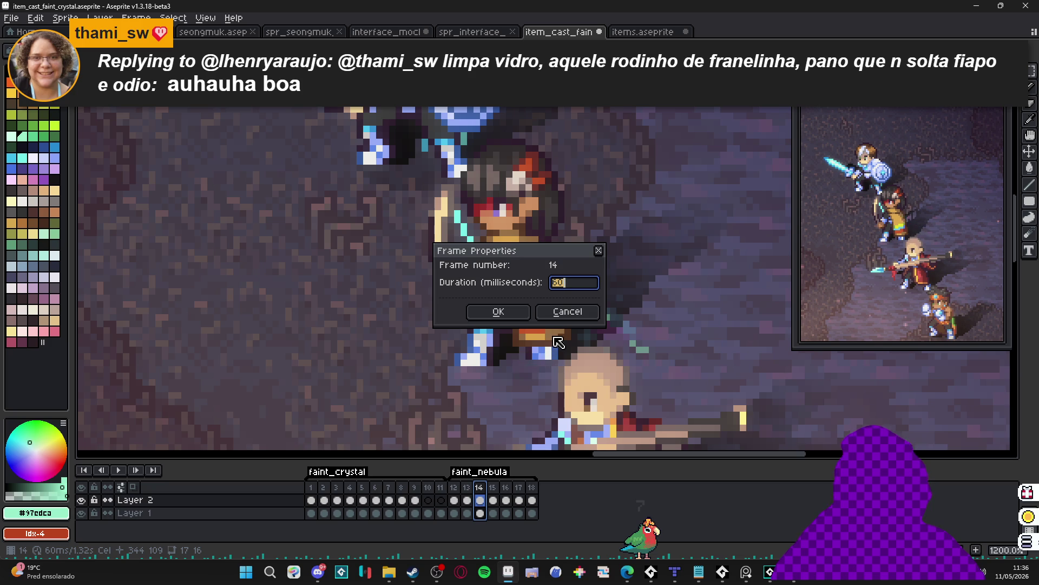
{"action": "type", "text": "100"}
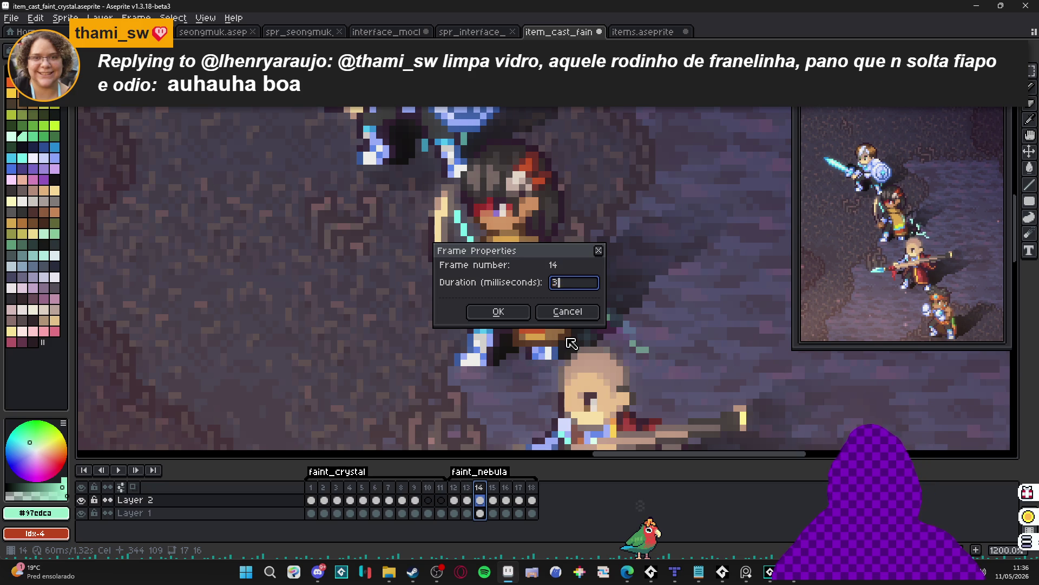
{"action": "key", "text": "Return"}
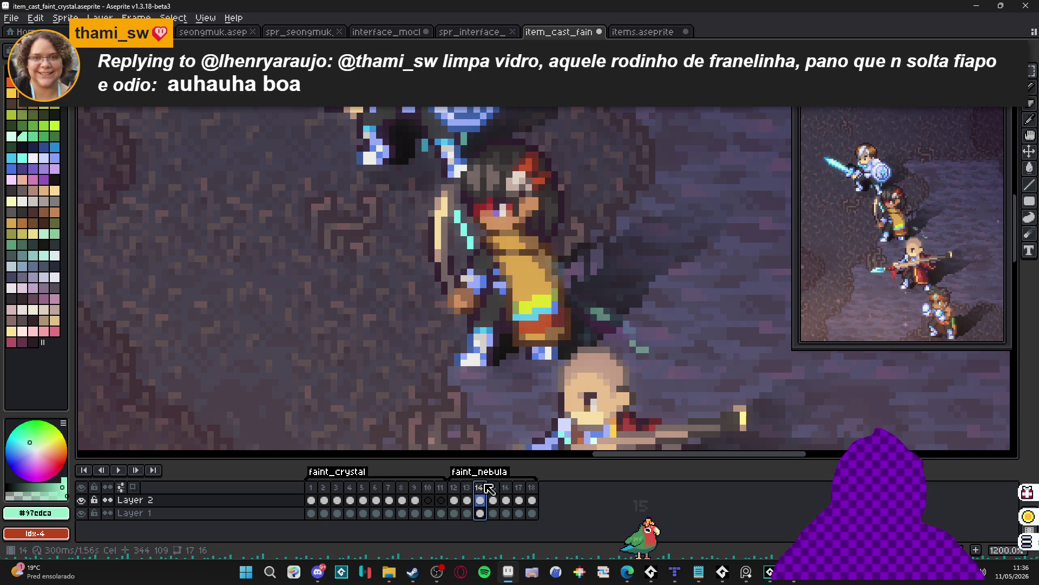
Set frame 15's duration to 60 ms and return to frame 1.
{"action": "double_click", "coordinate": [480, 487]}
{"action": "key", "text": "Return"}
{"action": "double_click", "coordinate": [493, 487]}
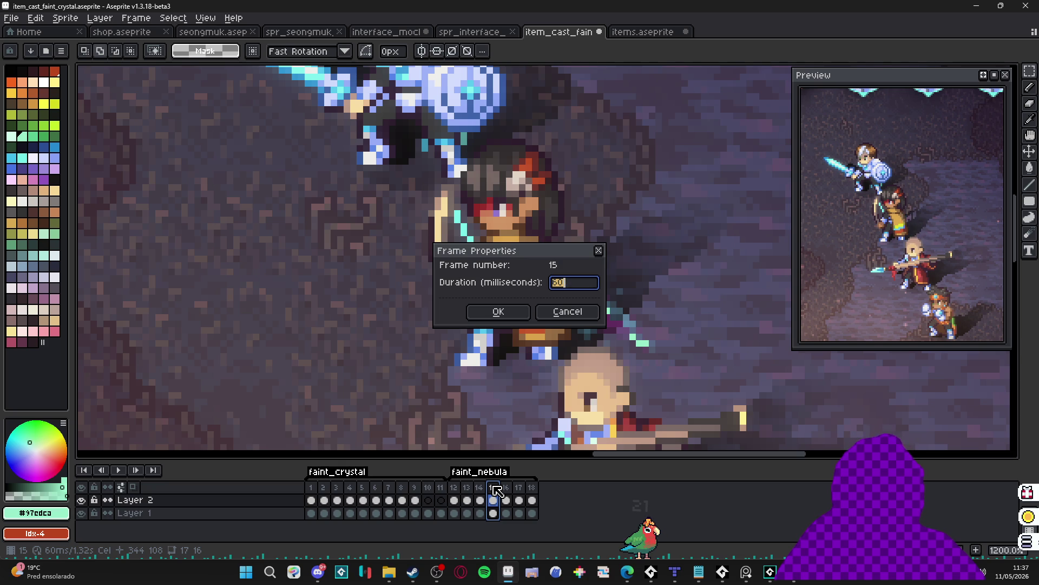
{"action": "key", "text": "Return"}
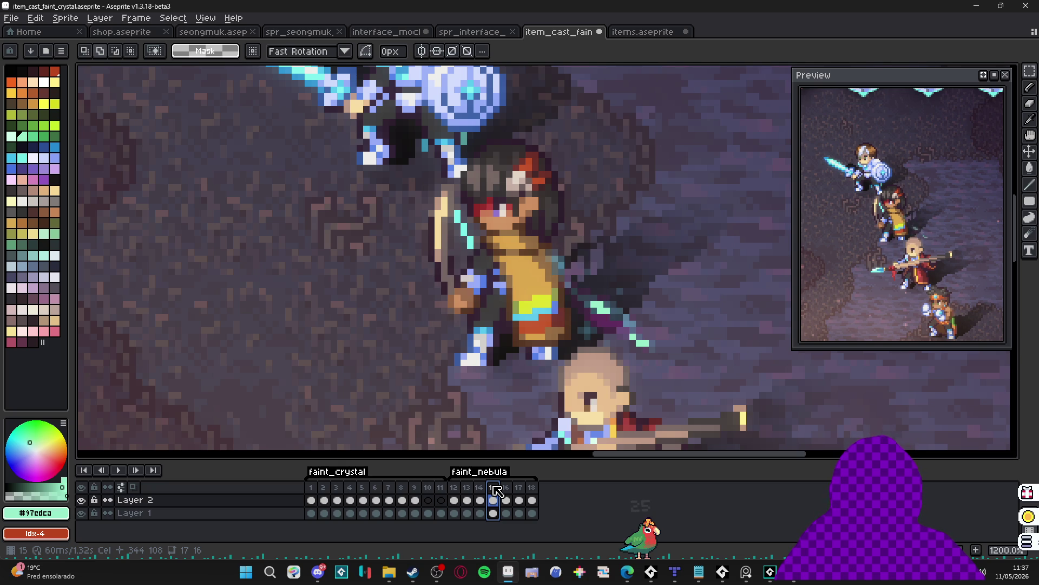
{"action": "left_click", "coordinate": [314, 494]}
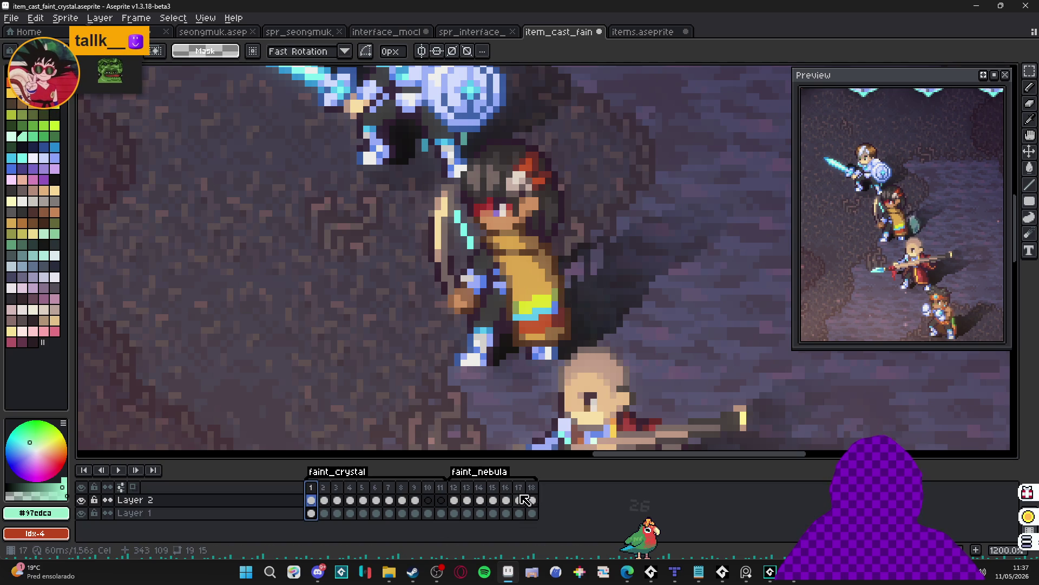
Step from frame 12 through 18 and zoom to 2400% on frame 18's crystal fragments.
{"action": "left_click", "coordinate": [457, 498]}
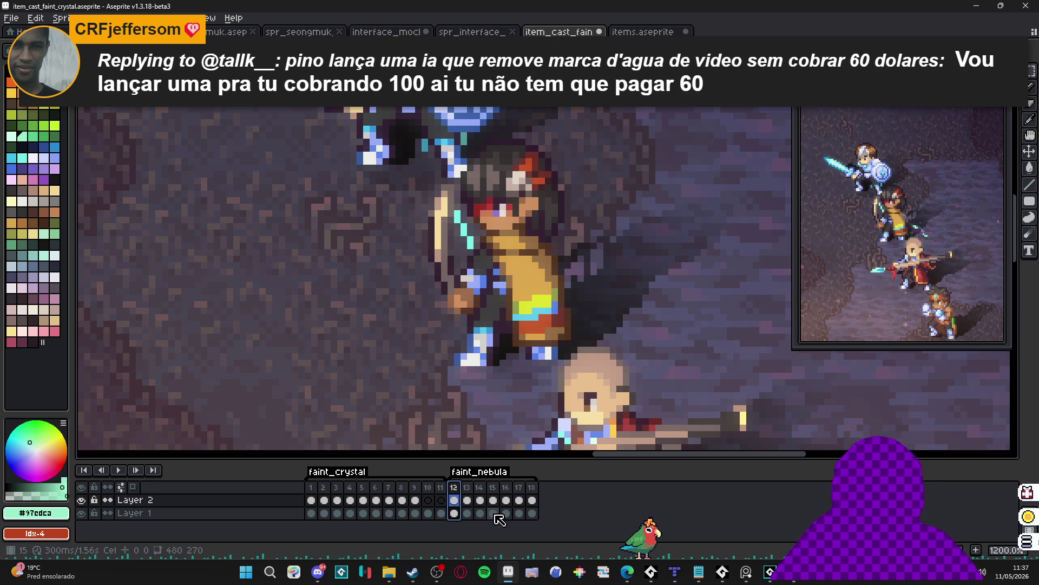
{"action": "left_click", "coordinate": [469, 488]}
{"action": "left_click", "coordinate": [480, 489]}
{"action": "left_click", "coordinate": [493, 489]}
{"action": "left_click", "coordinate": [506, 489]}
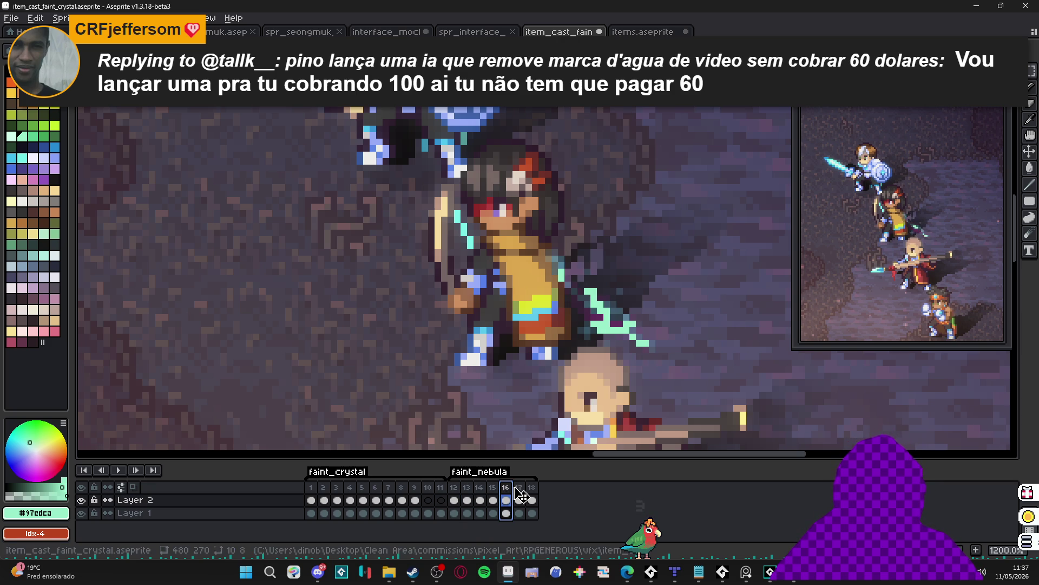
{"action": "left_click", "coordinate": [519, 492]}
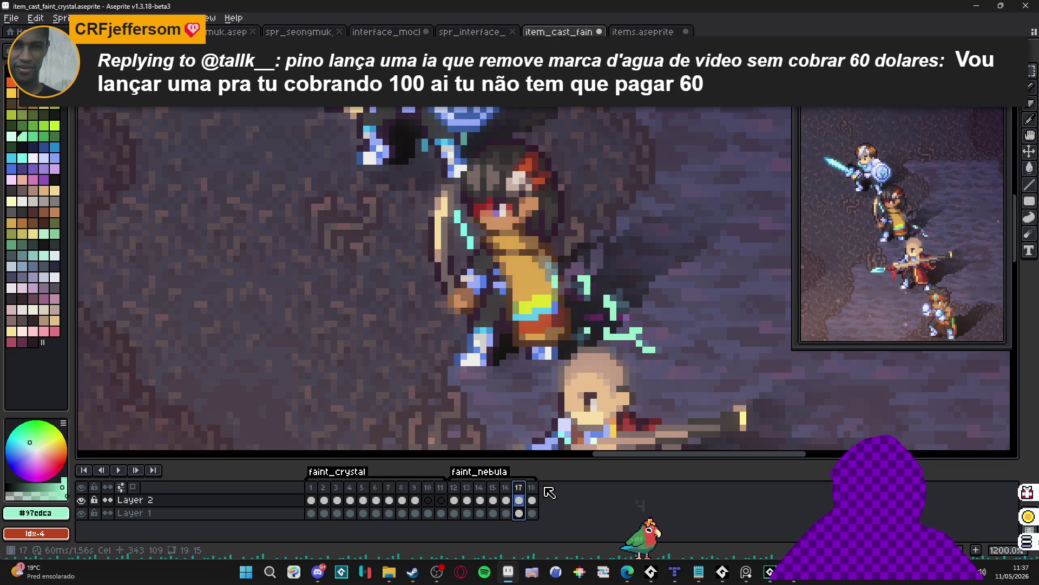
{"action": "left_click", "coordinate": [533, 499]}
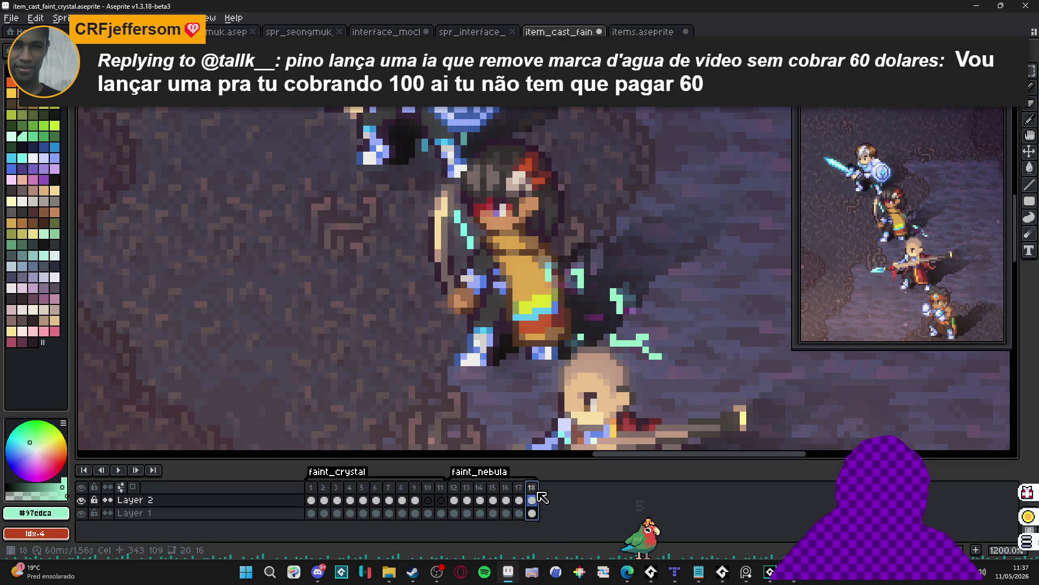
{"action": "scroll", "coordinate": [643, 319], "scroll_direction": "up", "scroll_amount": 3}
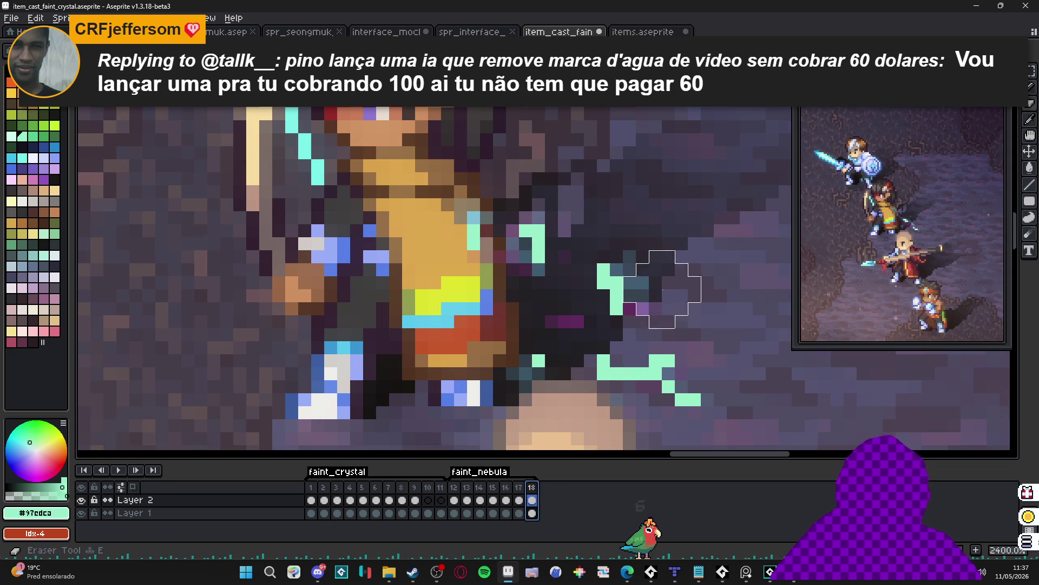
Clear a column of mint pixels on frame 18, then add frame 19 with fewer crystal pixels.
{"action": "left_click_drag", "start_coordinate": [642, 274], "coordinate": [643, 321]}
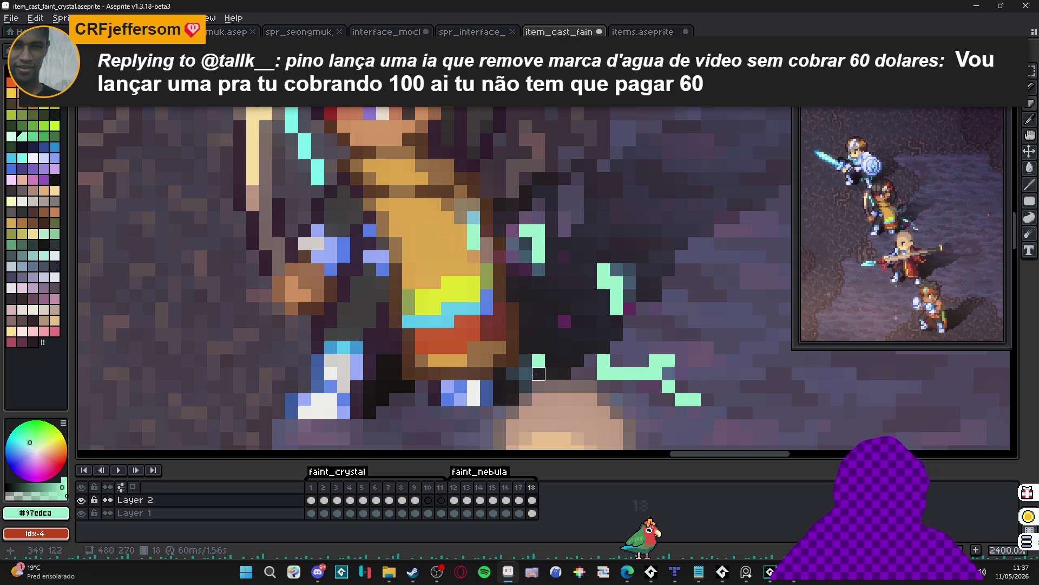
{"action": "key", "text": "alt+n"}
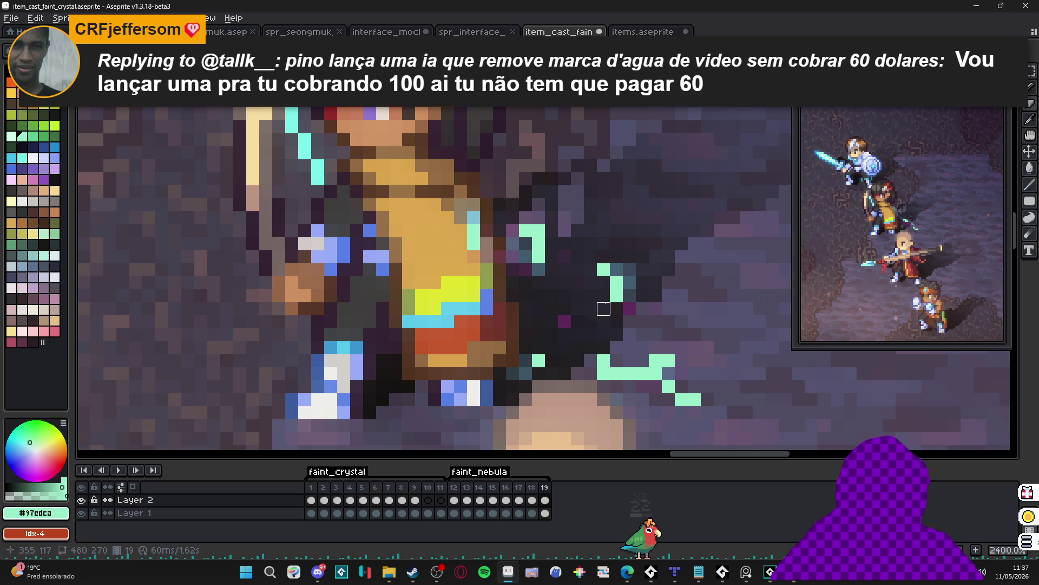
{"action": "left_click_drag", "start_coordinate": [539, 269], "coordinate": [538, 244]}
{"action": "right_click", "coordinate": [538, 230]}
{"action": "right_click", "coordinate": [539, 360]}
{"action": "left_click", "coordinate": [526, 374]}
{"action": "right_click", "coordinate": [603, 361]}
{"action": "right_click", "coordinate": [604, 374]}
{"action": "right_click", "coordinate": [616, 373]}
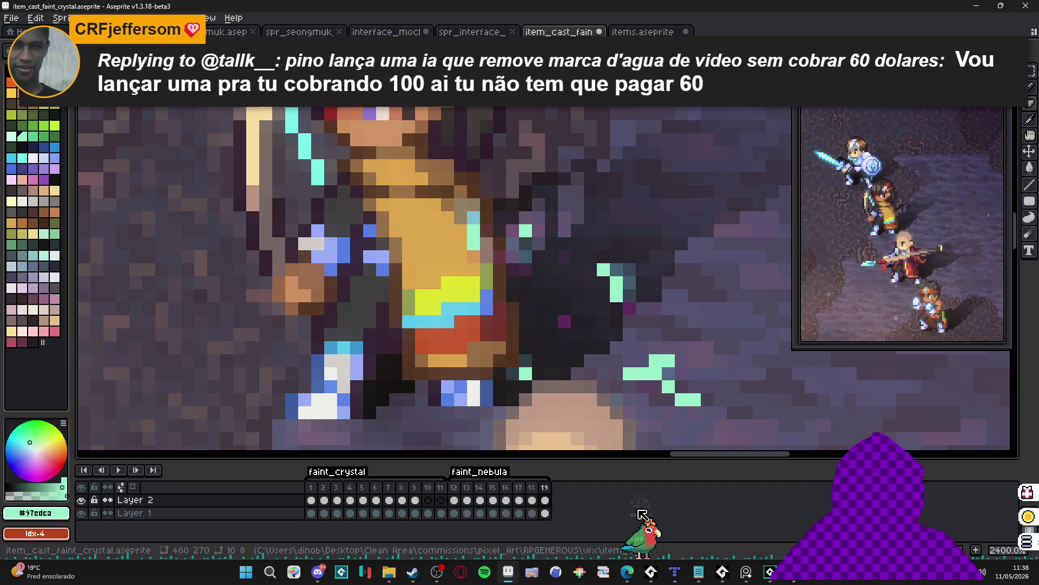
Add frame 20 and erase more mint, dark teal and magenta pixels from the sparkle.
{"action": "left_click", "coordinate": [533, 496]}
{"action": "left_click", "coordinate": [545, 499]}
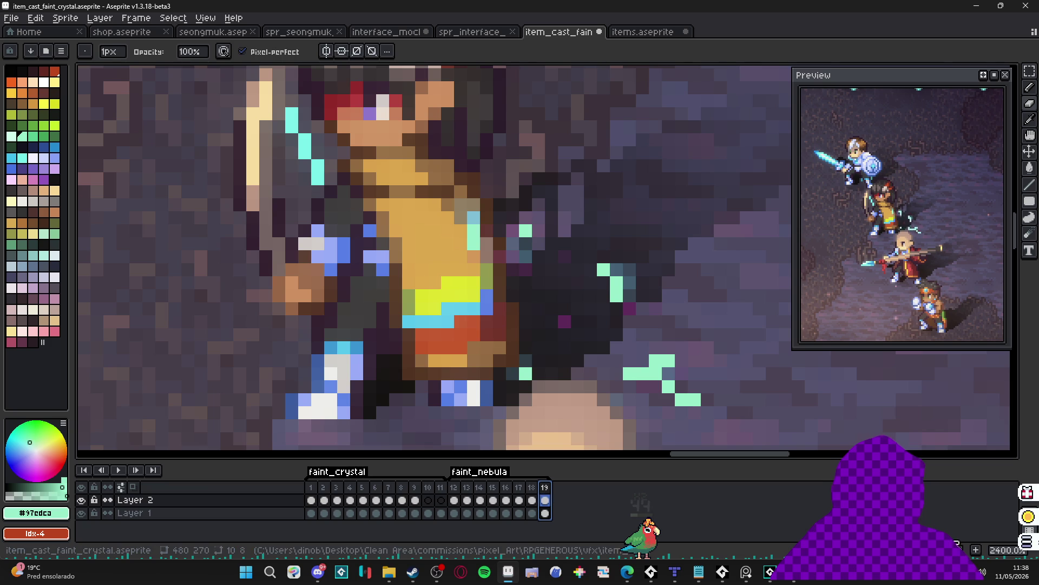
{"action": "key", "text": "alt+n"}
{"action": "left_click", "coordinate": [629, 375]}
{"action": "left_click", "coordinate": [642, 374]}
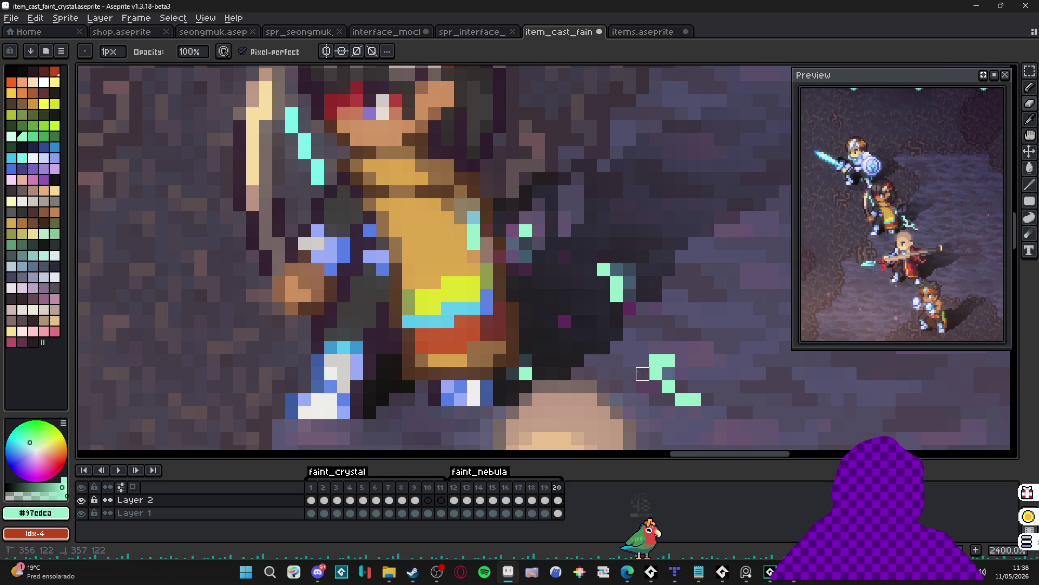
{"action": "left_click", "coordinate": [655, 362]}
{"action": "left_click", "coordinate": [693, 400]}
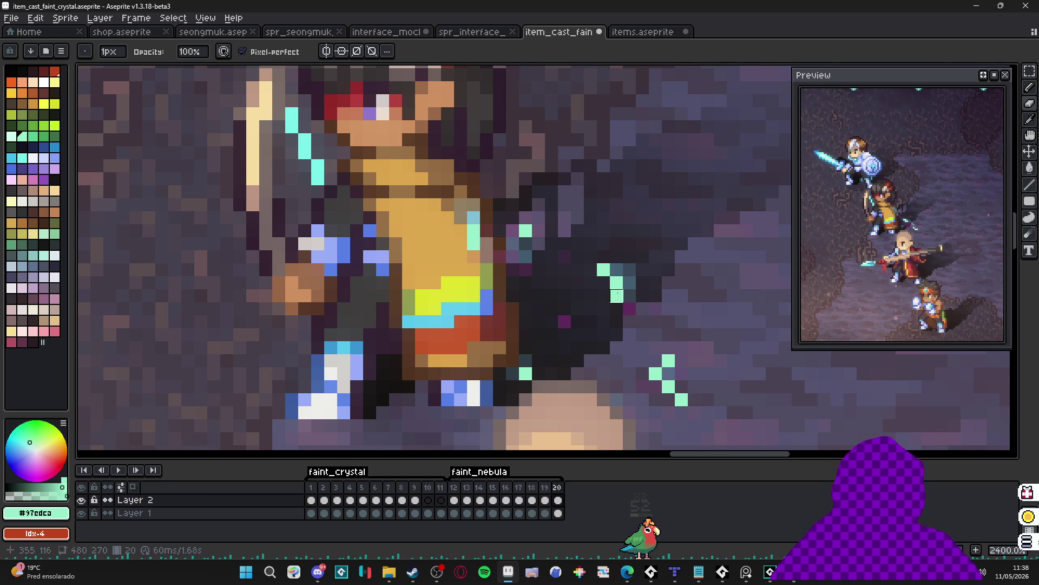
{"action": "left_click_drag", "start_coordinate": [602, 269], "coordinate": [643, 269]}
{"action": "left_click", "coordinate": [525, 244]}
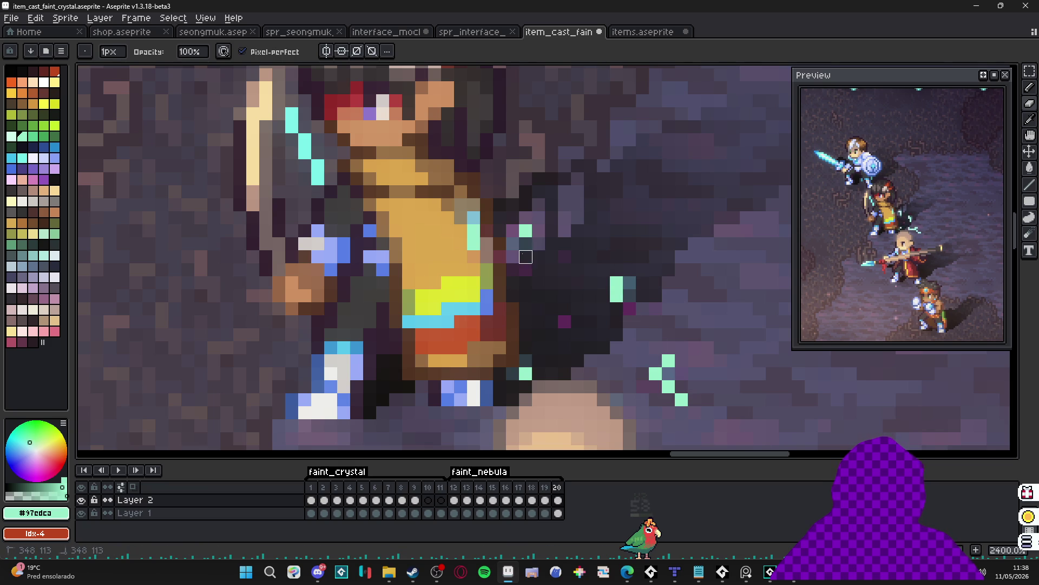
{"action": "left_click", "coordinate": [564, 321]}
{"action": "left_click", "coordinate": [630, 309]}
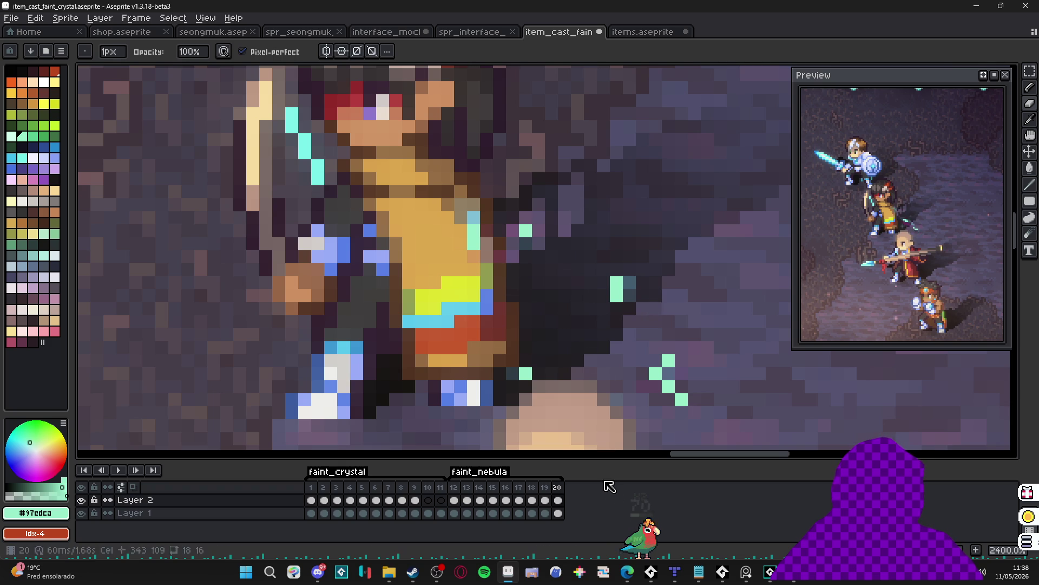
Add frame 21 and erase further mint and teal sparkle pixels.
{"action": "left_click", "coordinate": [547, 486]}
{"action": "left_click", "coordinate": [557, 487]}
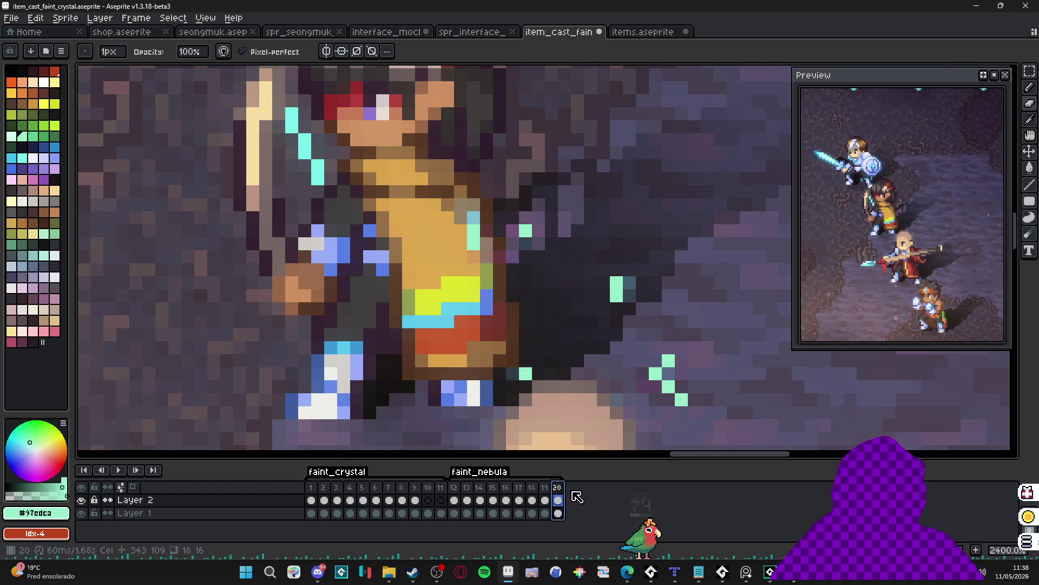
{"action": "left_click", "coordinate": [976, 550]}
{"action": "left_click", "coordinate": [681, 399]}
{"action": "left_click", "coordinate": [669, 360]}
{"action": "left_click_drag", "start_coordinate": [630, 295], "coordinate": [604, 309]}
{"action": "left_click", "coordinate": [526, 244]}
{"action": "left_click", "coordinate": [474, 244]}
{"action": "left_click", "coordinate": [474, 231]}
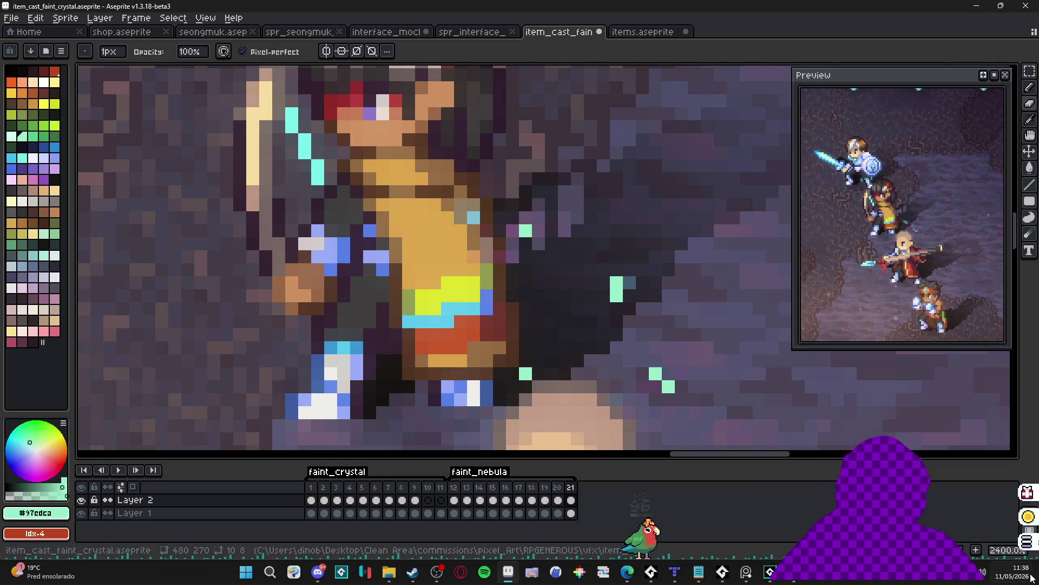
Add frame 22 and erase most remaining cyan, mint and light-blue particle pixels.
{"action": "key", "text": "alt+n"}
{"action": "left_click", "coordinate": [655, 374]}
{"action": "left_click", "coordinate": [617, 282]}
{"action": "left_click", "coordinate": [629, 283]}
{"action": "left_click", "coordinate": [527, 231]}
{"action": "left_click", "coordinate": [473, 218]}
{"action": "left_click", "coordinate": [525, 373]}
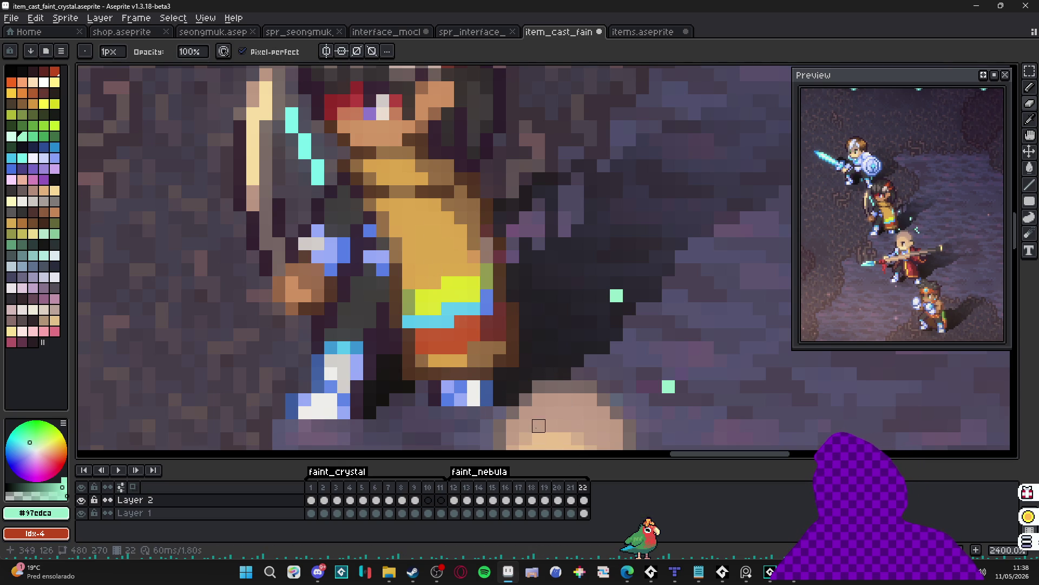
Review the fade across frames 20–22, touching up pixels beside the character on frame 21.
{"action": "left_click", "coordinate": [530, 492]}
{"action": "key", "text": "Right"}
{"action": "key", "text": "Right"}
{"action": "key", "text": "Left"}
{"action": "key", "text": "Left"}
{"action": "key", "text": "Left"}
{"action": "key", "text": "Right"}
{"action": "key", "text": "Right"}
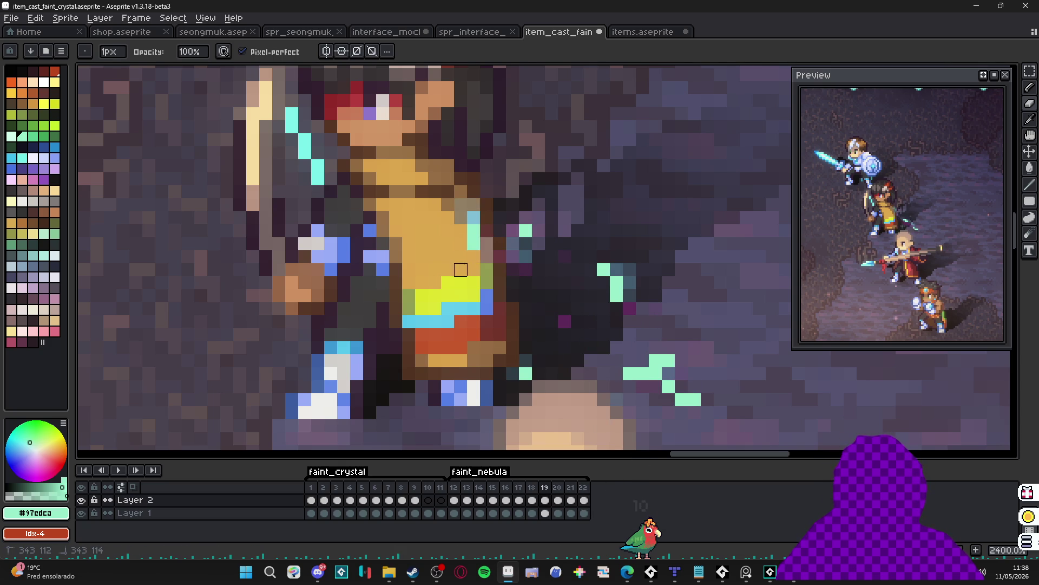
{"action": "key", "text": "Right"}
{"action": "key", "text": "Right"}
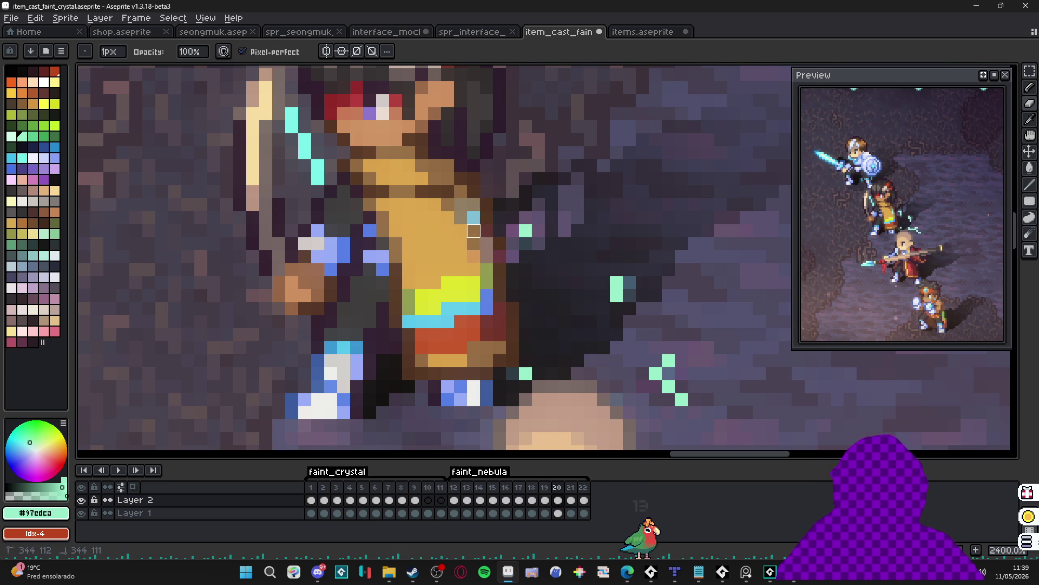
{"action": "mouse_move", "coordinate": [474, 218]}
{"action": "left_mouse_down"}
{"action": "mouse_move", "coordinate": [460, 206]}
{"action": "mouse_move", "coordinate": [448, 230]}
{"action": "mouse_move", "coordinate": [474, 281]}
{"action": "mouse_move", "coordinate": [422, 282]}
{"action": "left_mouse_up"}
{"action": "key", "text": "Right"}
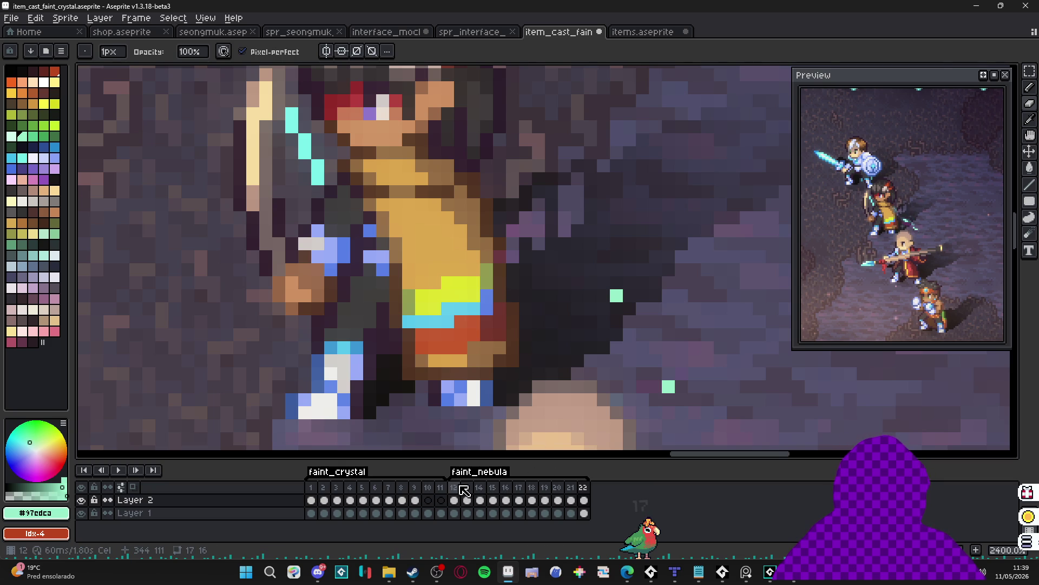
Jump back to frame 12, the first frame of the faint_nebula section.
{"action": "left_click", "coordinate": [461, 487]}
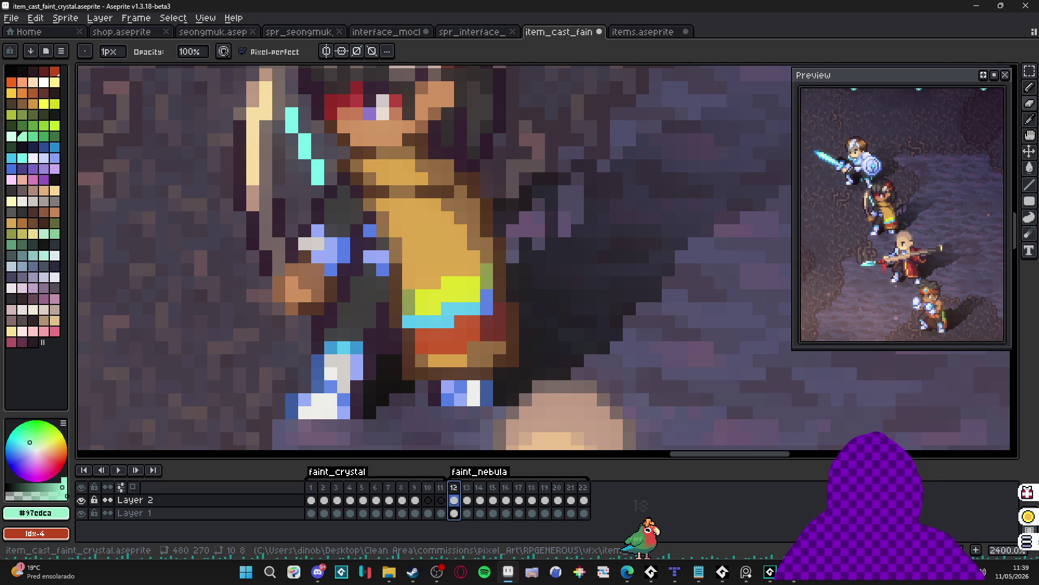
Zoom out to 200% and centre the scene so monsters, party and status panels fit.
{"action": "scroll", "coordinate": [455, 344], "scroll_direction": "down", "scroll_amount": 7}
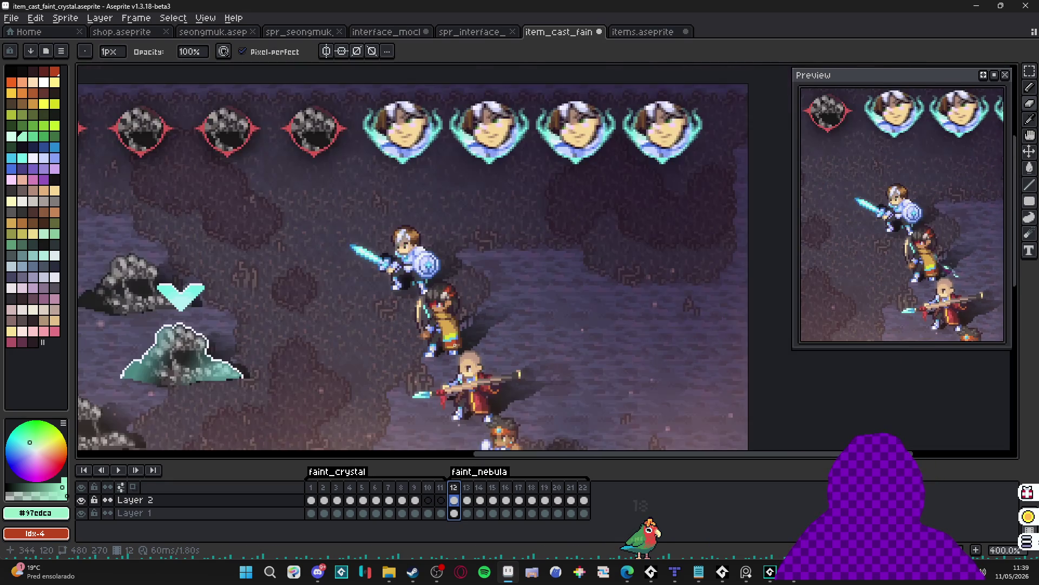
{"action": "scroll", "coordinate": [452, 346], "scroll_direction": "down", "scroll_amount": 1}
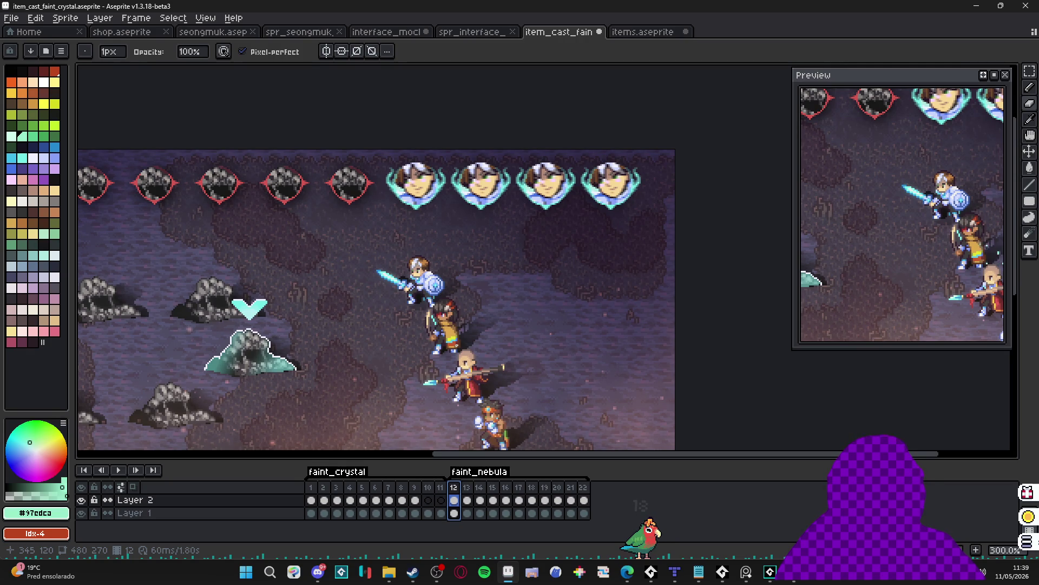
{"action": "scroll", "coordinate": [456, 345], "scroll_direction": "down", "scroll_amount": 1}
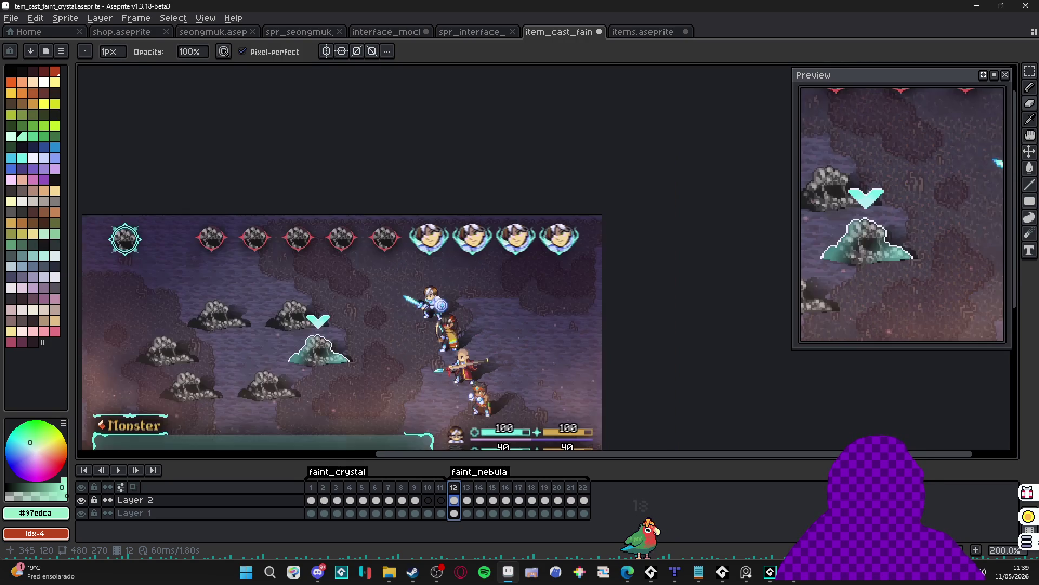
{"action": "left_click_drag", "start_coordinate": [370, 371], "coordinate": [427, 294]}
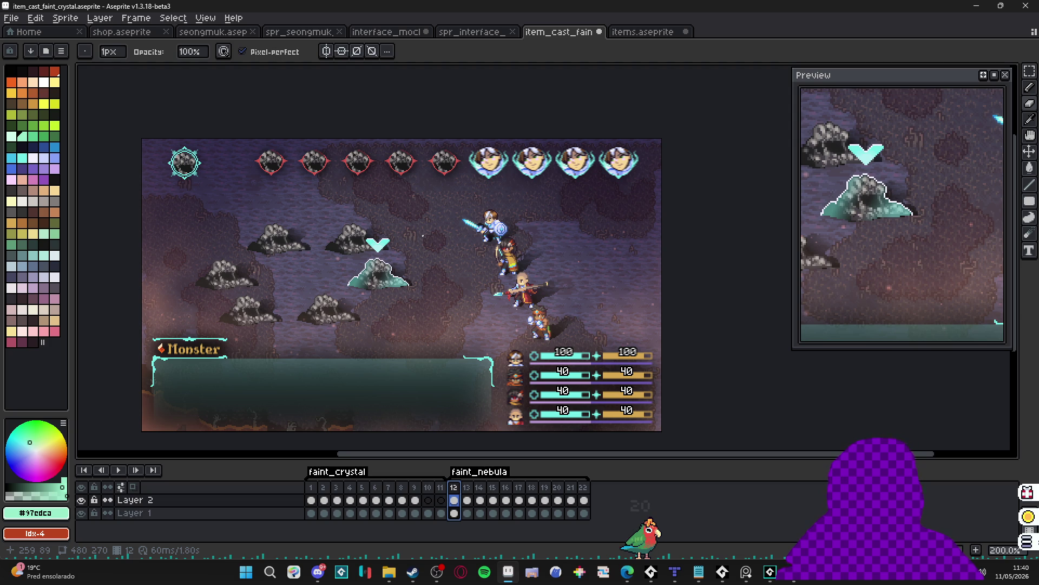
Append frames 23 and 24 after the last frame, 22.
{"action": "key", "text": "Home"}
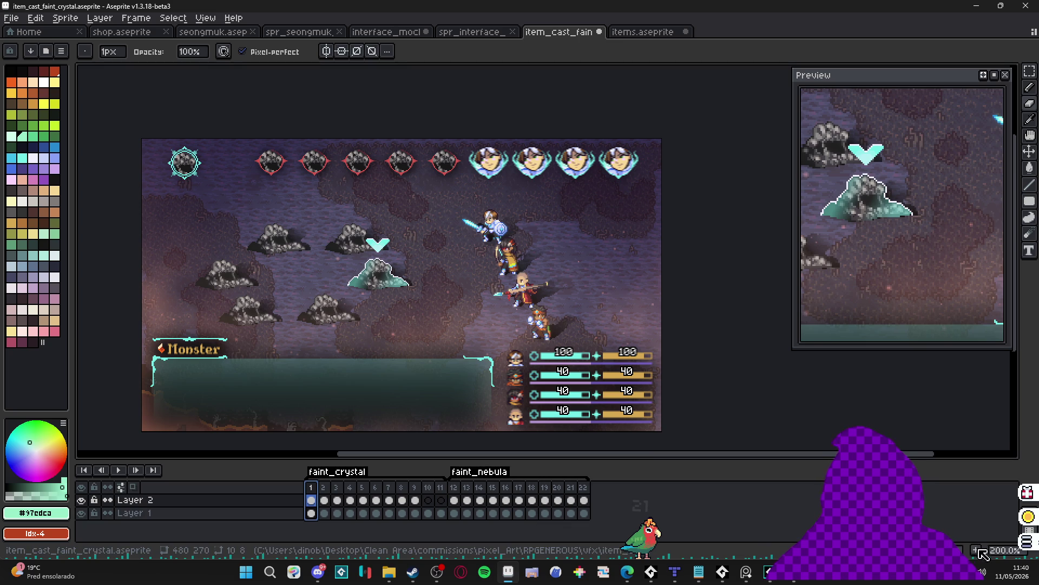
{"action": "left_click", "coordinate": [583, 488]}
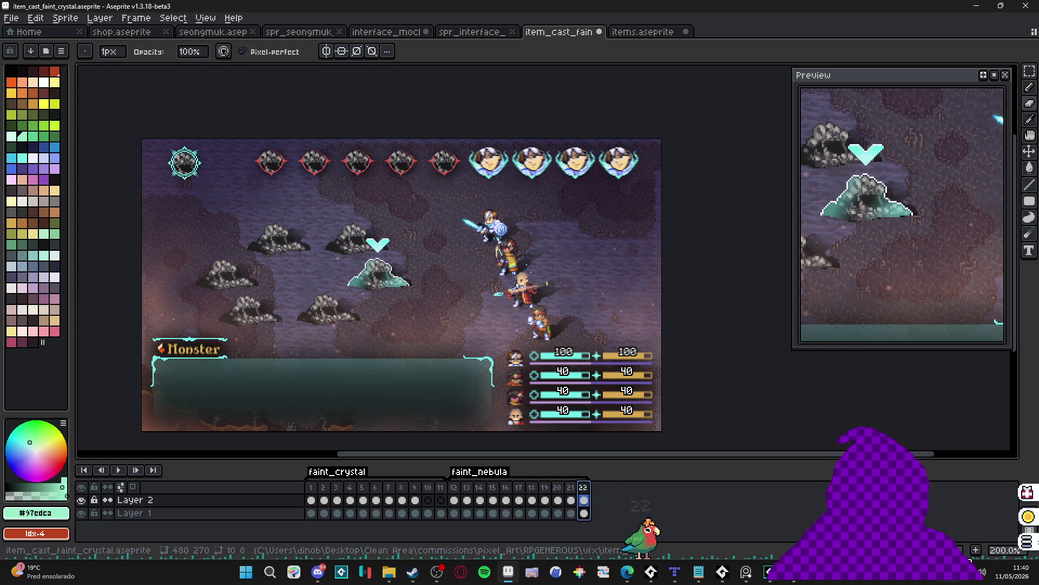
{"action": "key", "text": "alt+n"}
{"action": "key", "text": "e"}
{"action": "scroll", "coordinate": [533, 256], "scroll_direction": "up", "scroll_amount": 10}
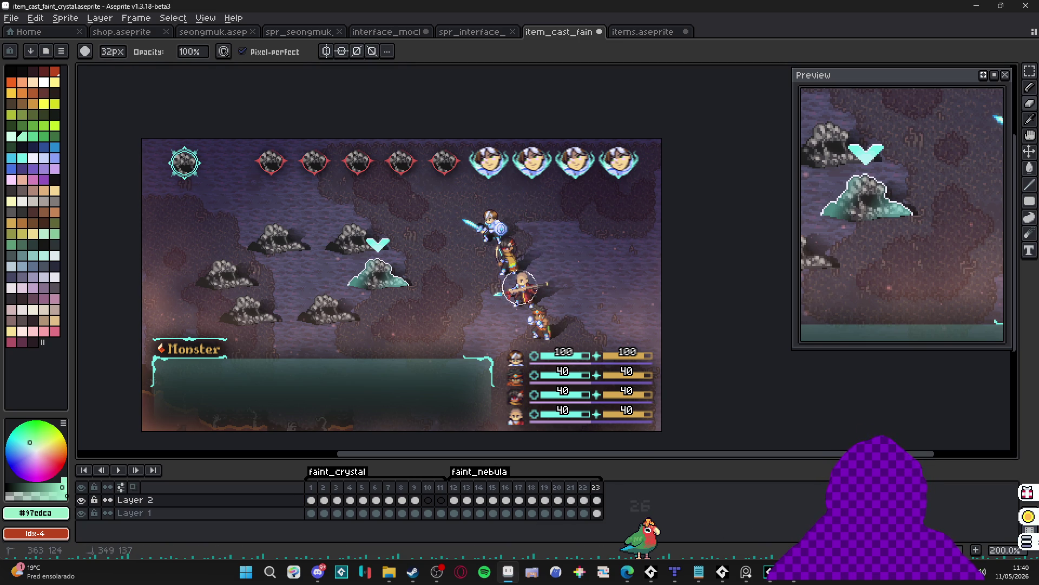
{"action": "key", "text": "alt+n"}
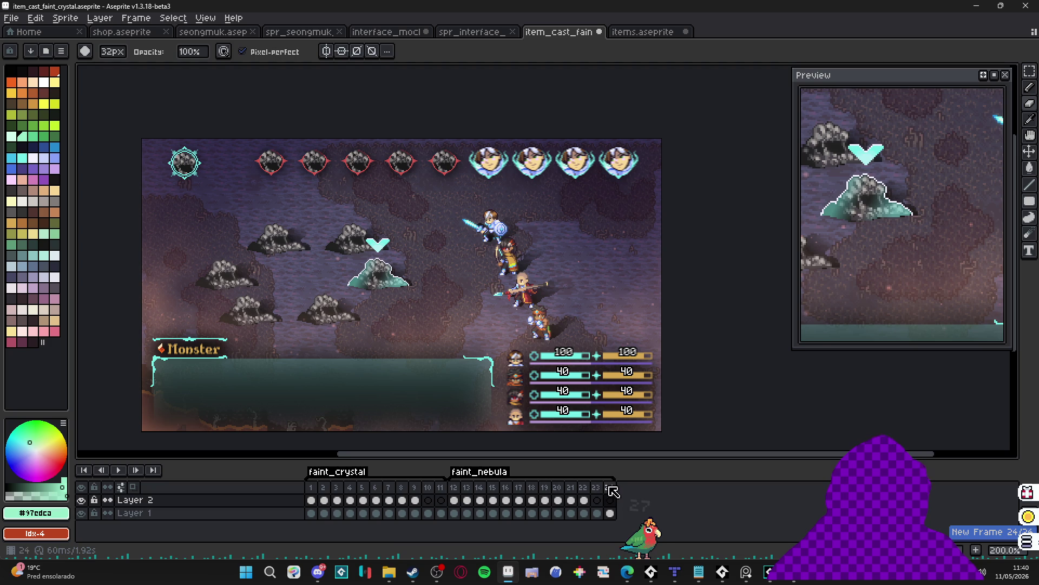
Tag frame 24 as benevolent_flash and add frame 25 after it.
{"action": "left_click", "coordinate": [609, 487]}
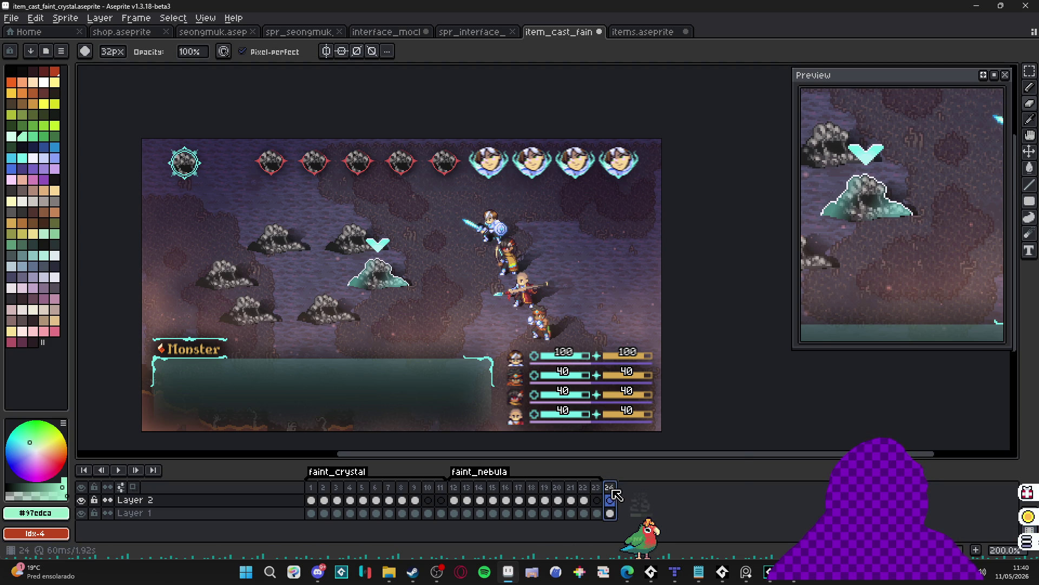
{"action": "right_click", "coordinate": [609, 487]}
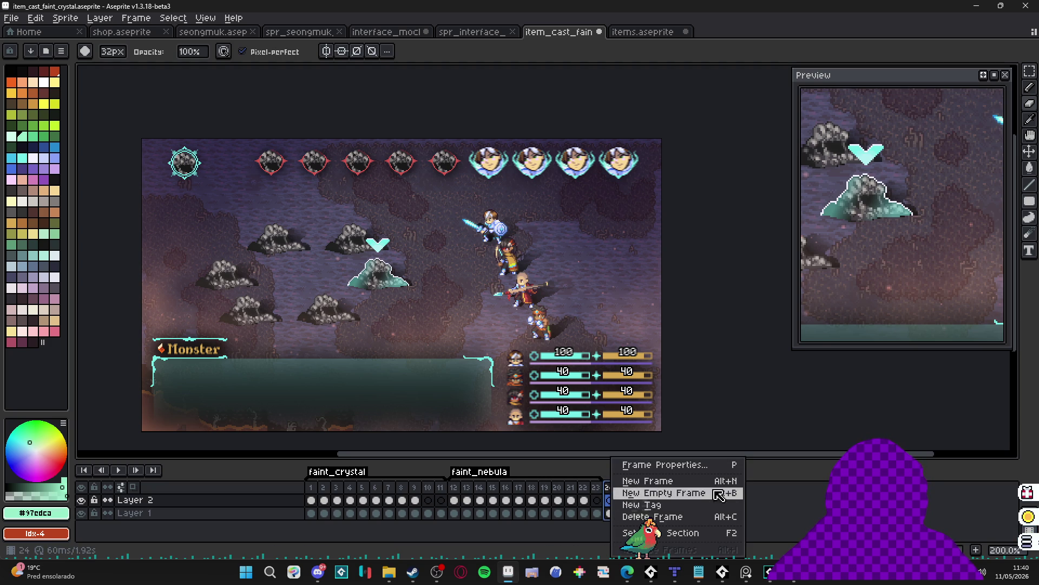
{"action": "left_click", "coordinate": [707, 506]}
{"action": "type", "text": "be"}
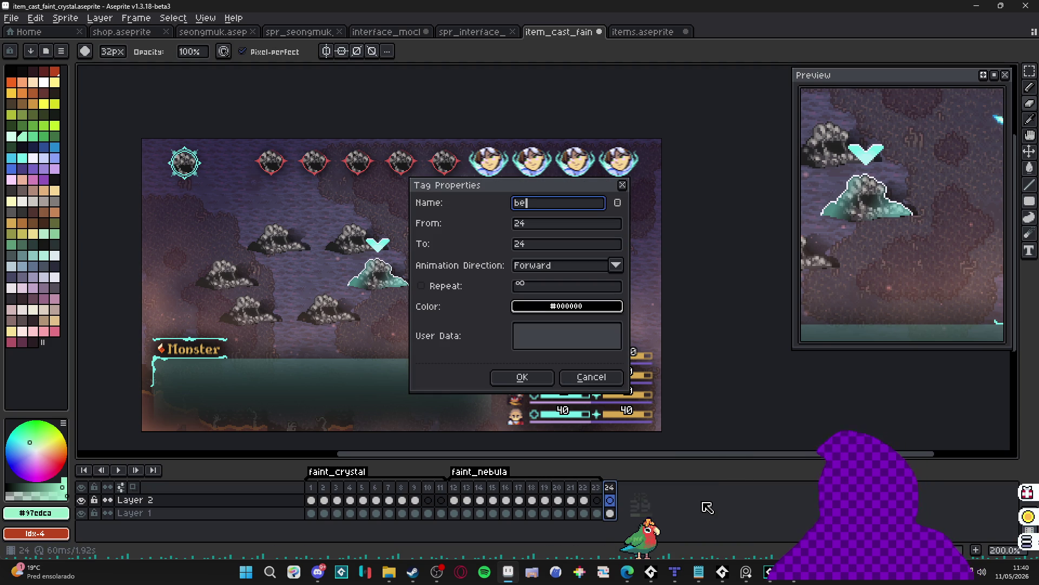
{"action": "type", "text": "nevolent_ff"}
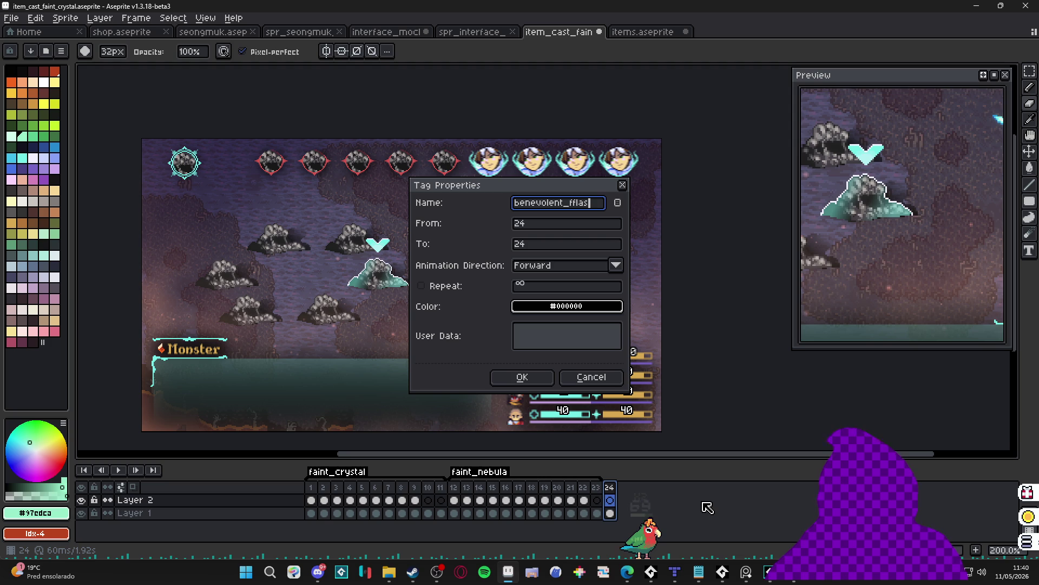
{"action": "key", "text": "BackSpace"}
{"action": "type", "text": "lash_gren"}
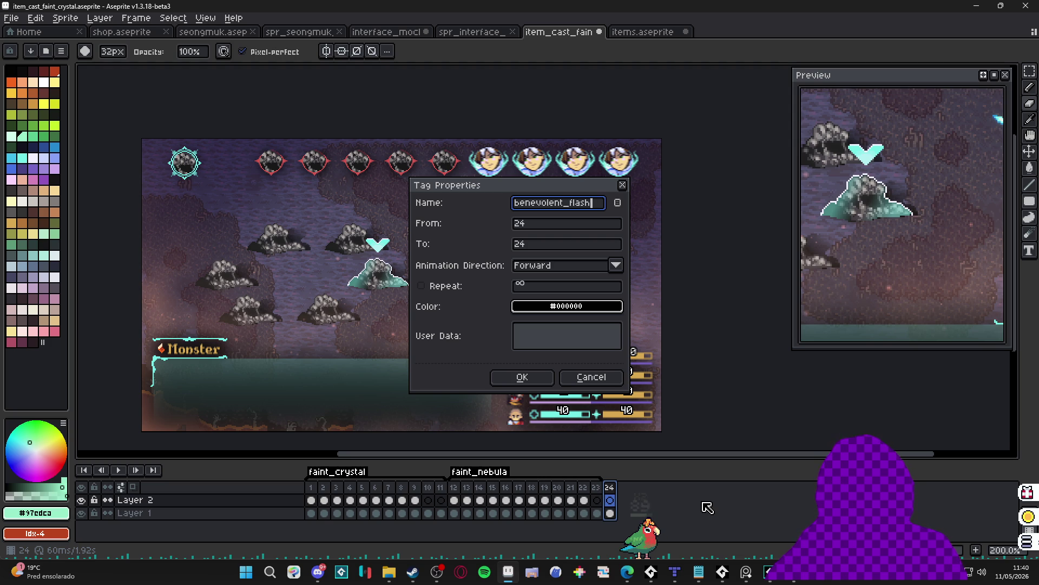
{"action": "key", "text": "BackSpace"}
{"action": "key", "text": "BackSpace"}
{"action": "key", "text": "BackSpace"}
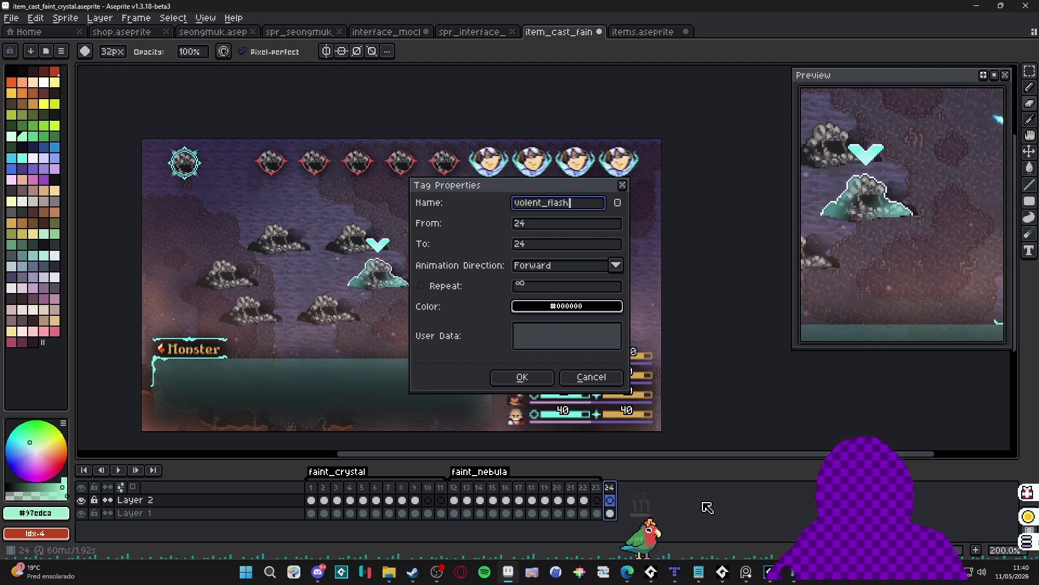
{"action": "key", "text": "Return"}
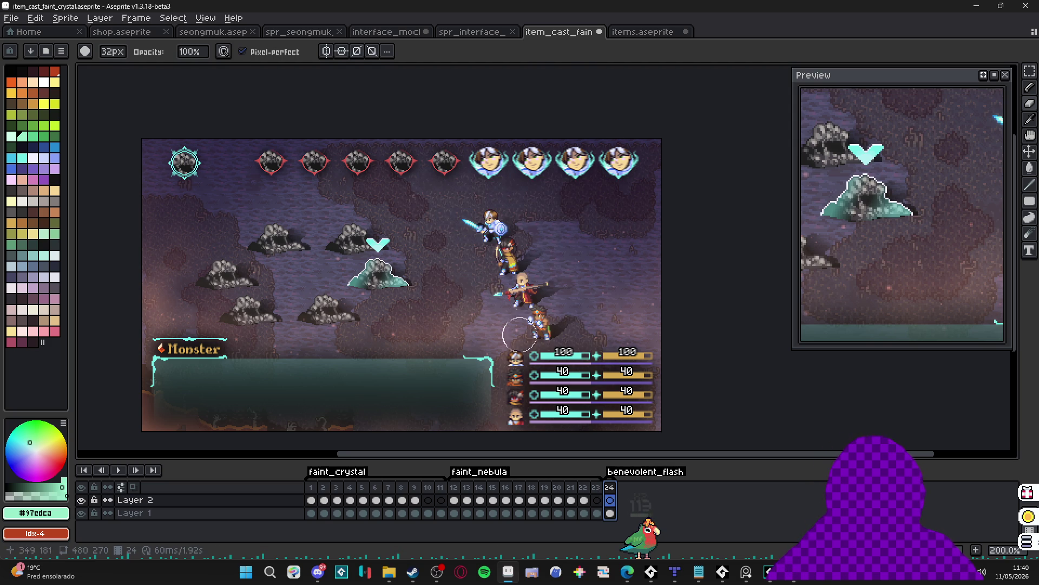
{"action": "key", "text": "alt+n"}
{"action": "left_click", "coordinate": [33, 157]}
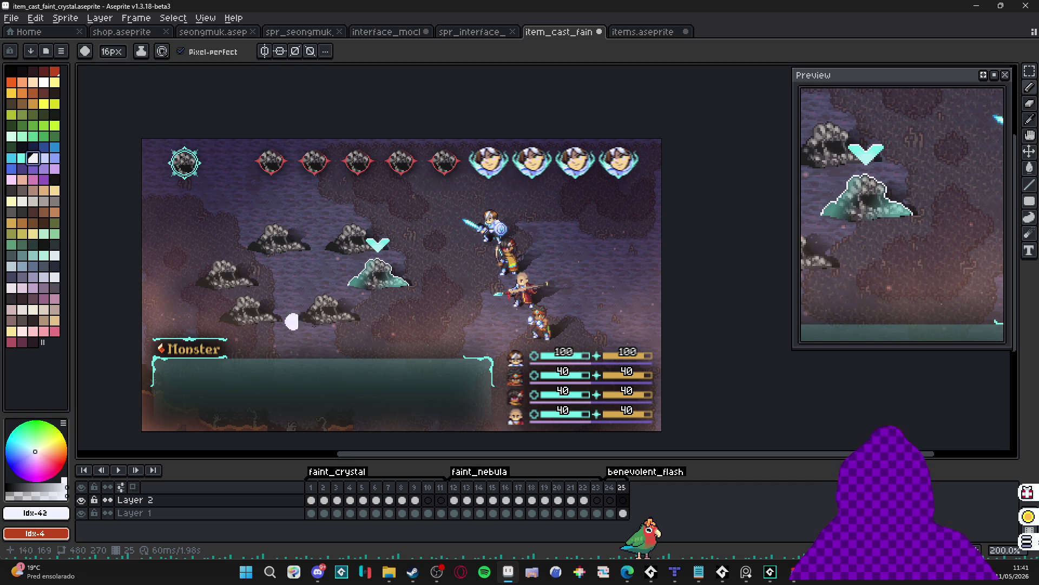
Rename the frame 24–25 tag from benevolent_flash to concetrated_diligence.
{"action": "double_click", "coordinate": [652, 473]}
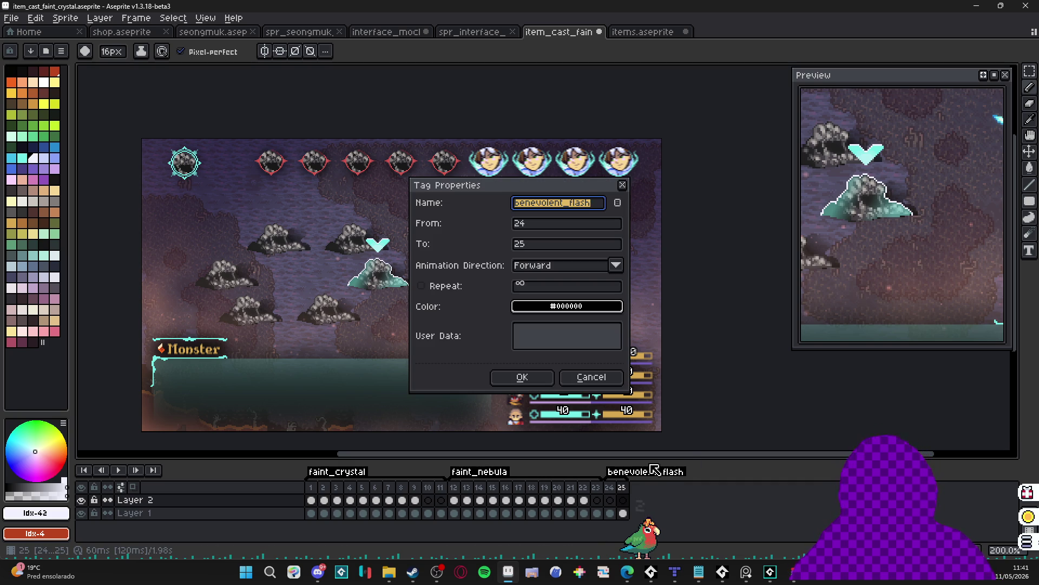
{"action": "type", "text": "concetrated_diligence"}
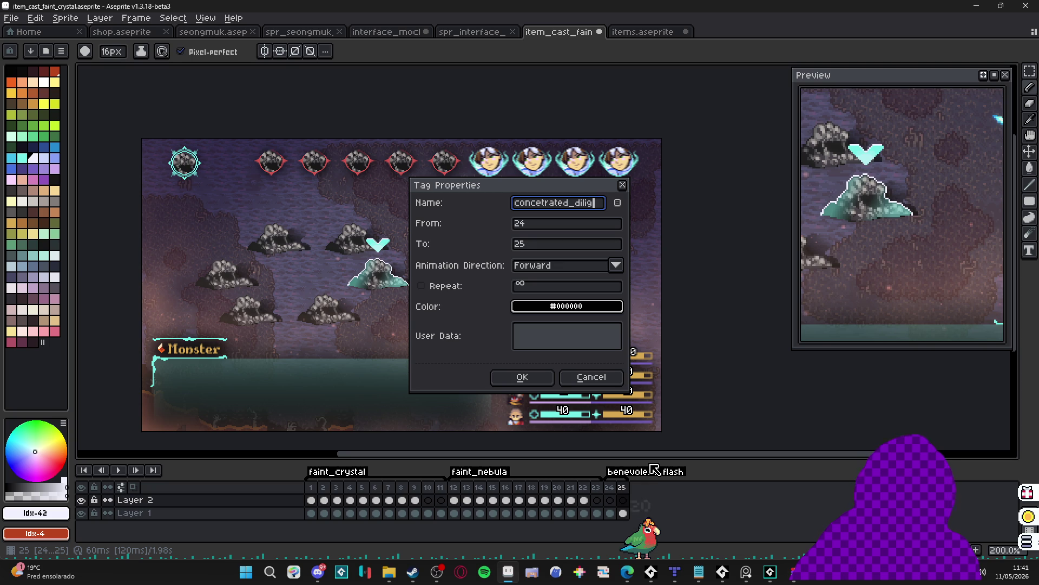
{"action": "key", "text": "Return"}
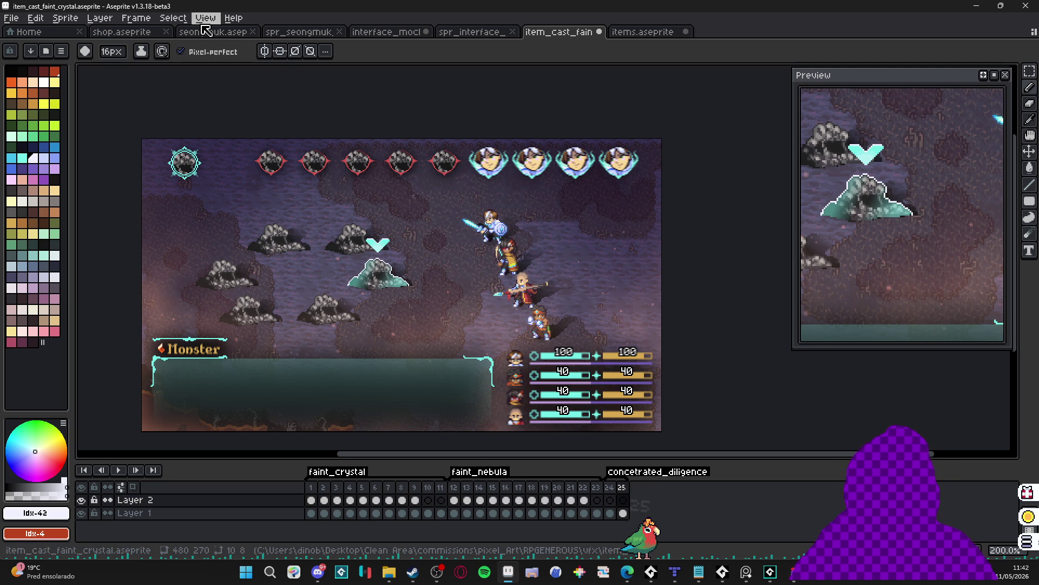
{"action": "key", "text": "alt+Tab"}
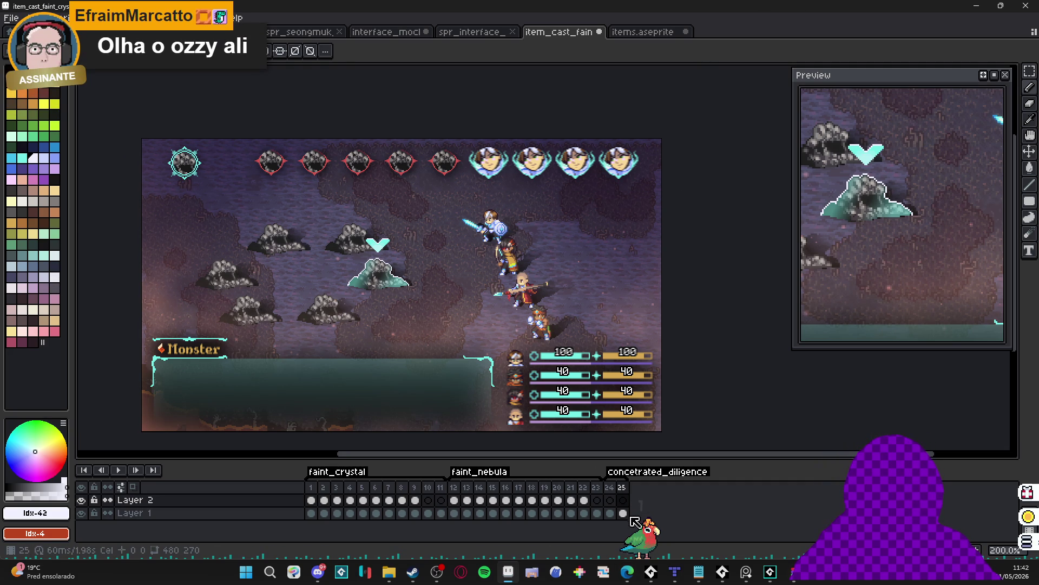
{"action": "left_click", "coordinate": [609, 500]}
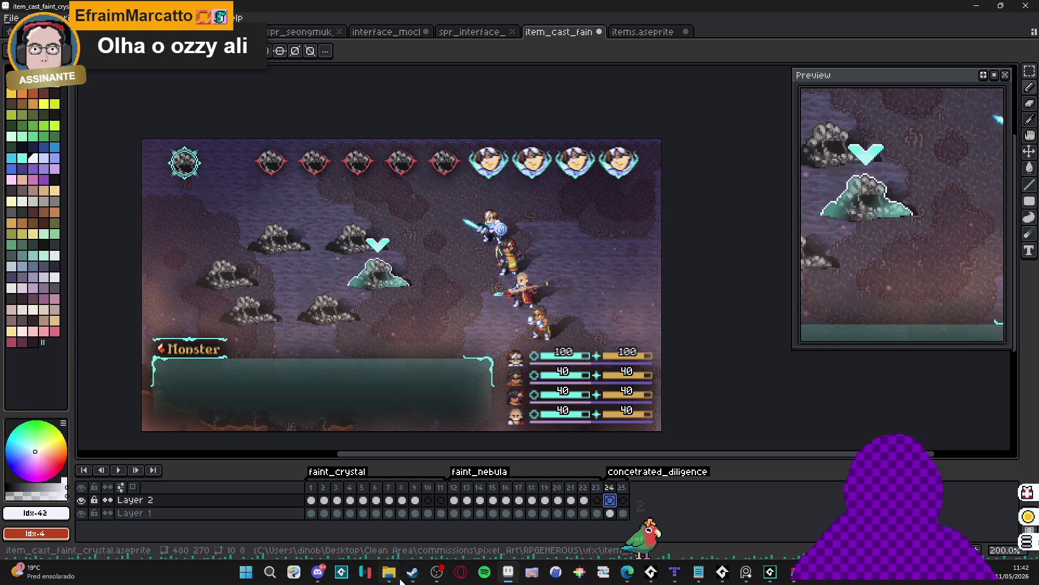
{"action": "left_click", "coordinate": [400, 578]}
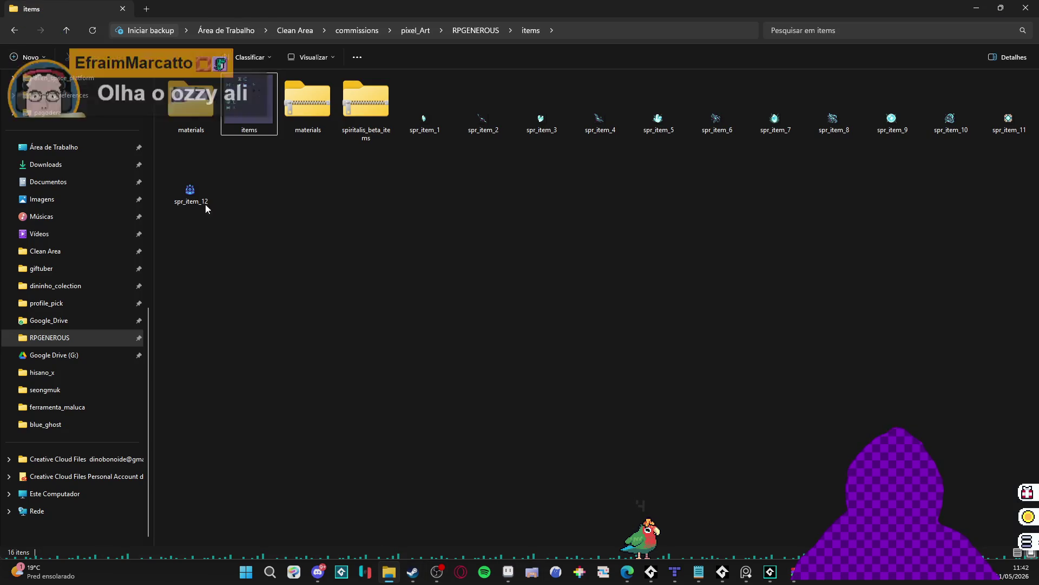
{"action": "left_click", "coordinate": [212, 184]}
{"action": "double_click", "coordinate": [514, 14]}
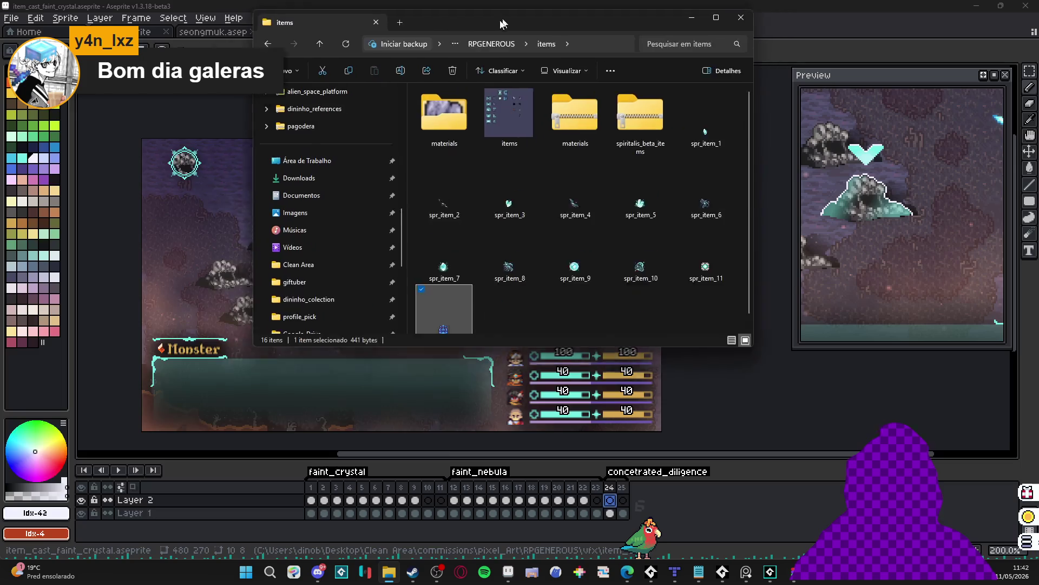
{"action": "key", "text": "alt+Tab"}
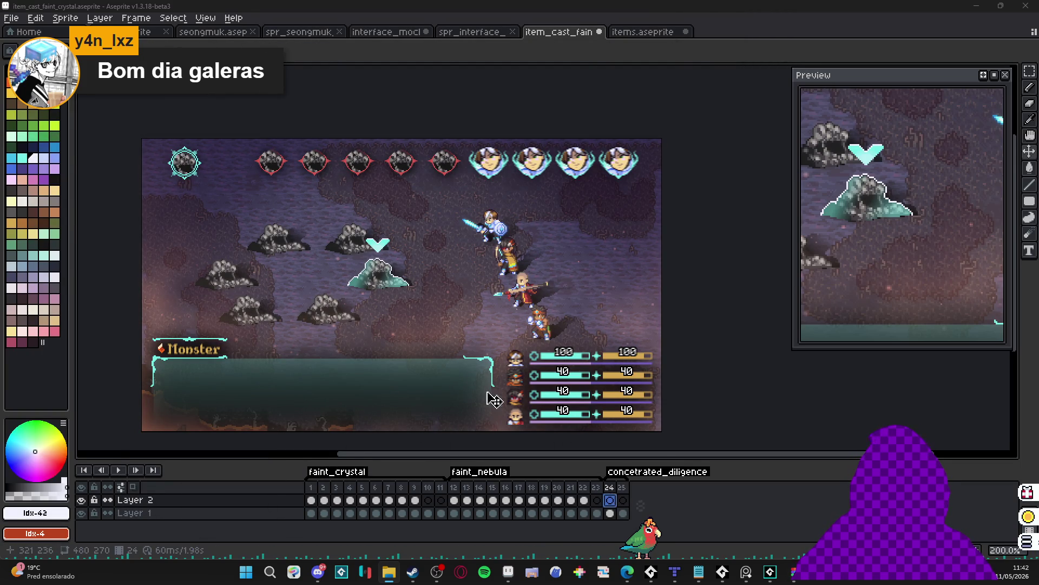
{"action": "left_click", "coordinate": [1023, 549]}
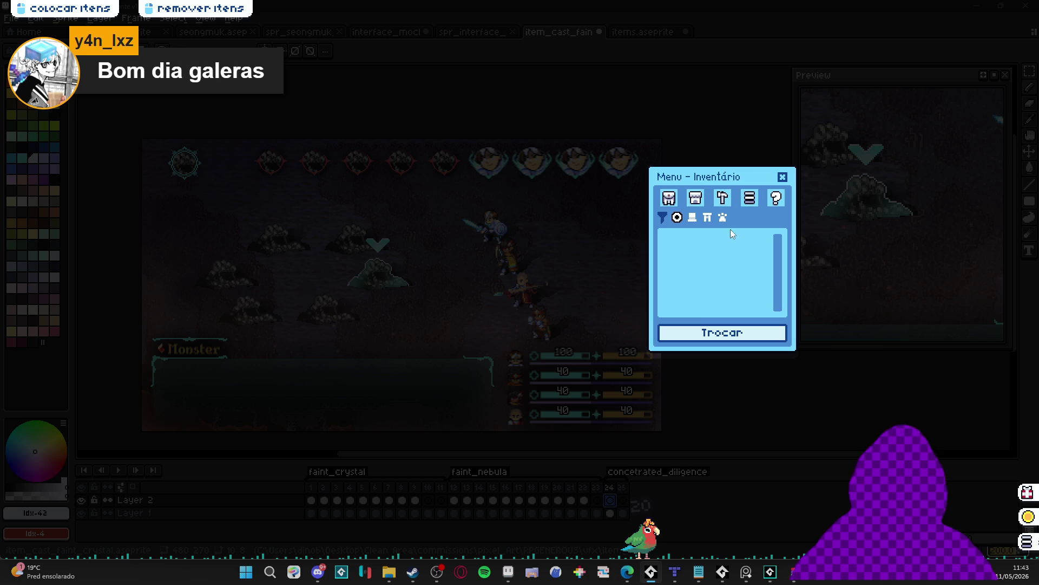
{"action": "left_click", "coordinate": [782, 177]}
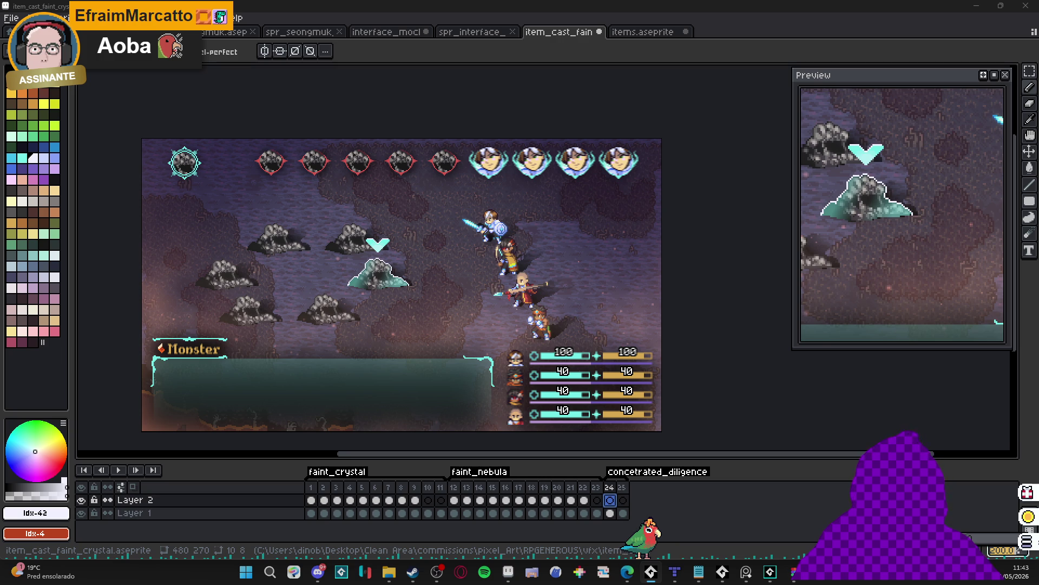
Open spr_item_12.png, zoom in on the blue crystal, then return to item_cast_faint.
{"action": "left_click_drag", "start_coordinate": [741, 37], "coordinate": [737, 27]}
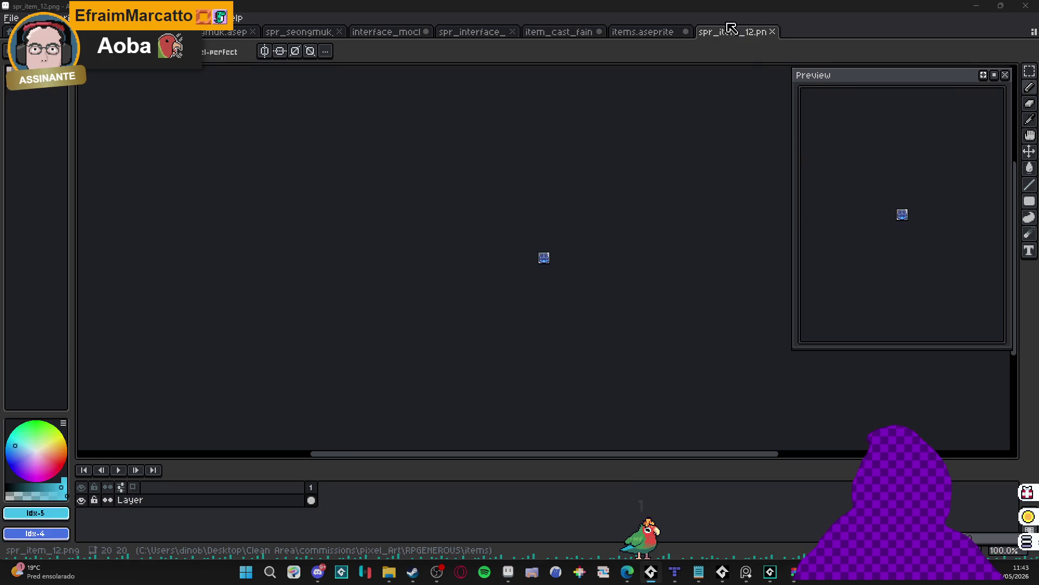
{"action": "scroll", "coordinate": [549, 253], "scroll_direction": "up", "scroll_amount": 4}
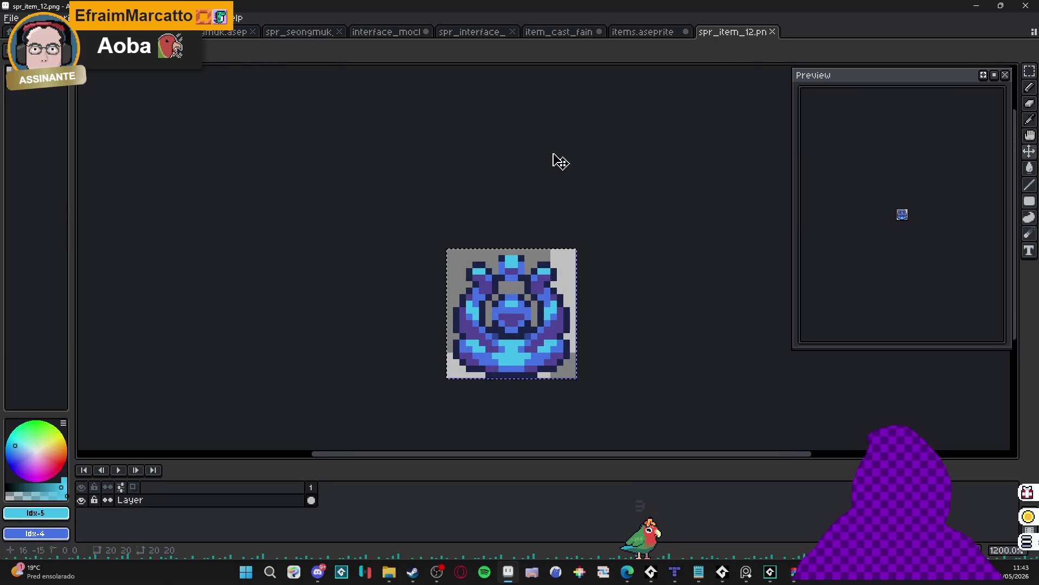
{"action": "left_click", "coordinate": [548, 34]}
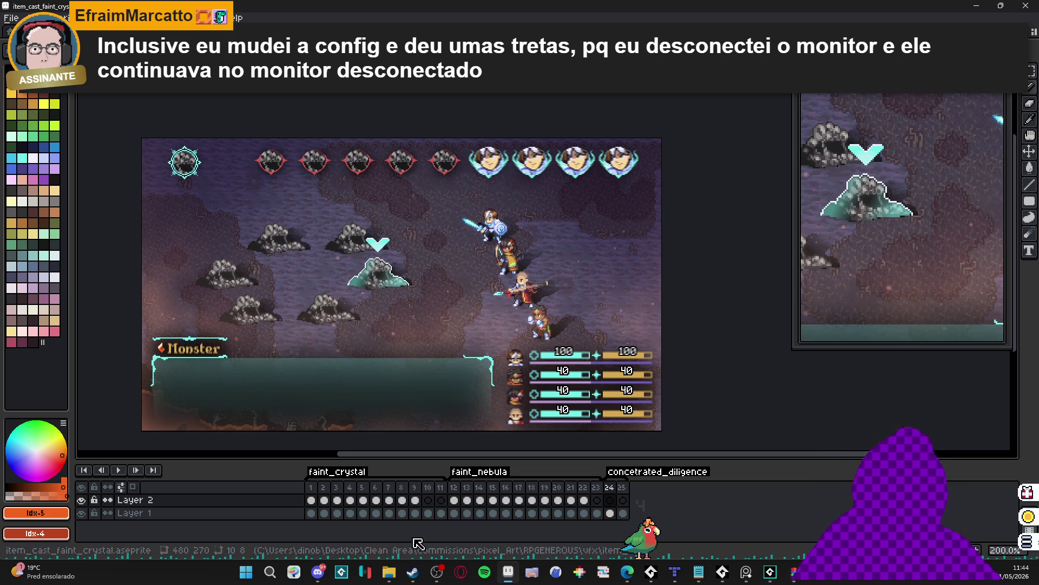
Reply 'sim sim' to the latest coin-dropping suggestion in #desktop-friend-closed-beta.
{"action": "left_click", "coordinate": [315, 577]}
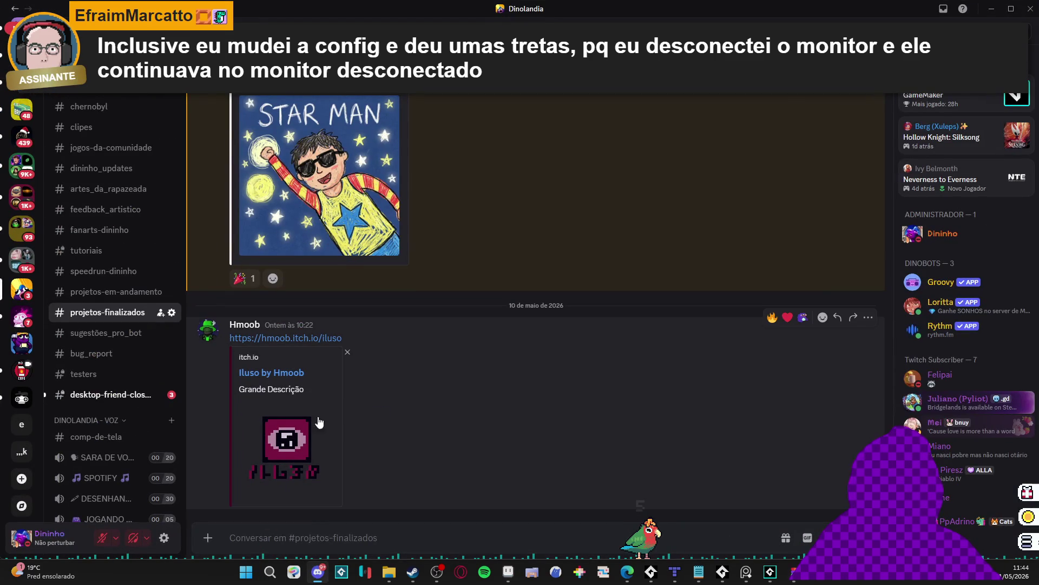
{"action": "left_click", "coordinate": [108, 394]}
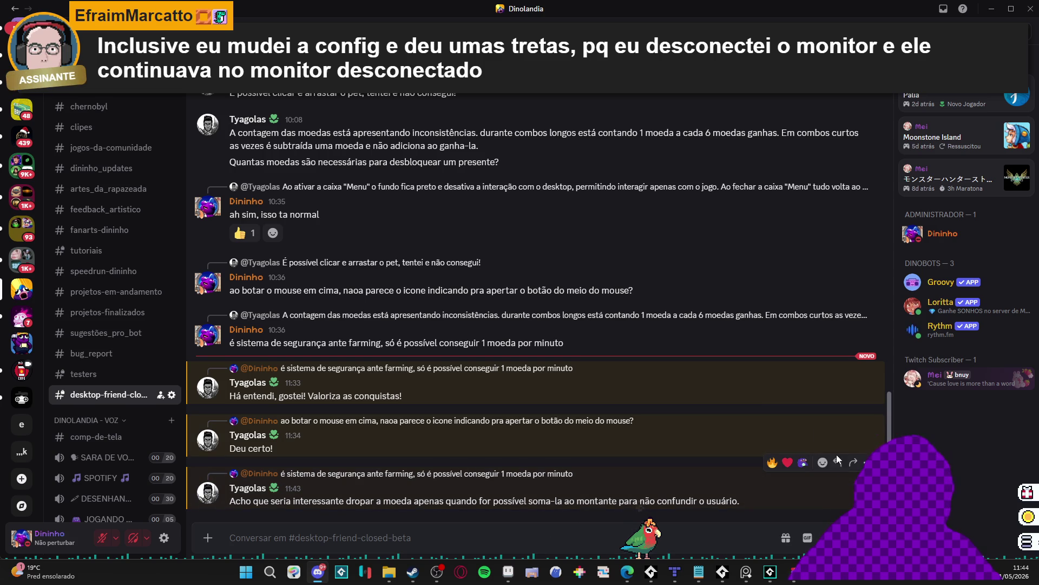
{"action": "left_click", "coordinate": [837, 463]}
{"action": "type", "text": "sim sim"}
{"action": "key", "text": "Return"}
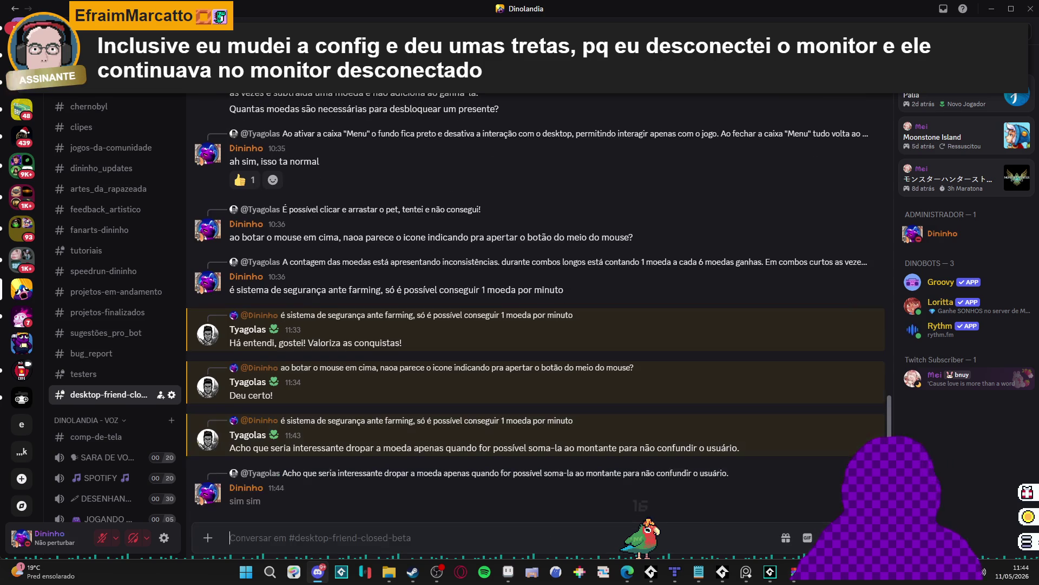
Discard the stray draft and start editing the known-bugs list message.
{"action": "type", "text": "bo"}
{"action": "key", "text": "BackSpace"}
{"action": "key", "text": "BackSpace"}
{"action": "scroll", "coordinate": [545, 279], "scroll_direction": "up", "scroll_amount": 20}
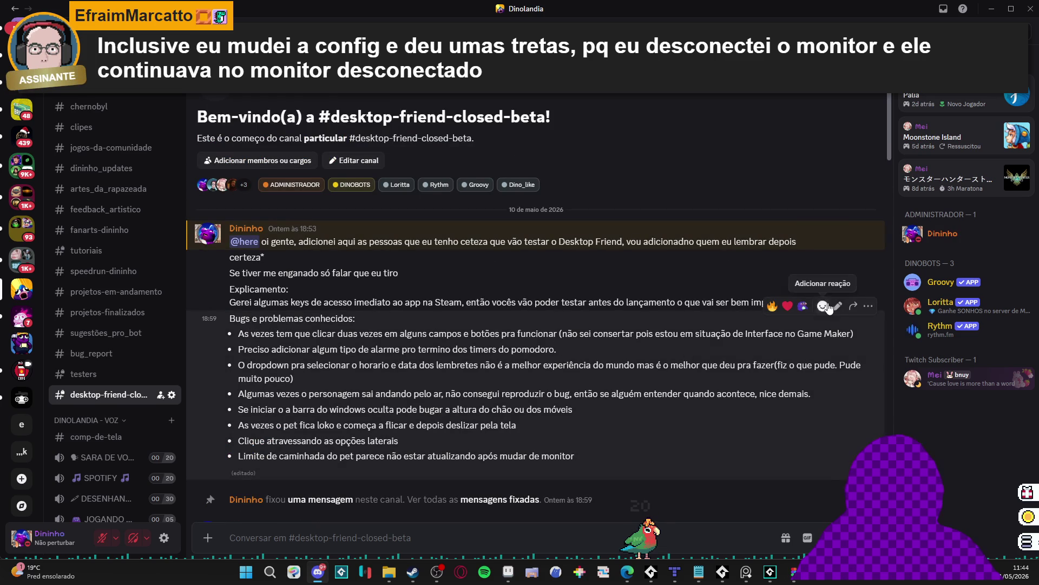
{"action": "left_click", "coordinate": [831, 309]}
Add '- Dropar moeda só quando disponível' and '- Pet em monitor desconectado' to the bug list and save.
{"action": "key", "text": "shift+Return"}
{"action": "type", "text": "- Dropar moeda só quando d"}
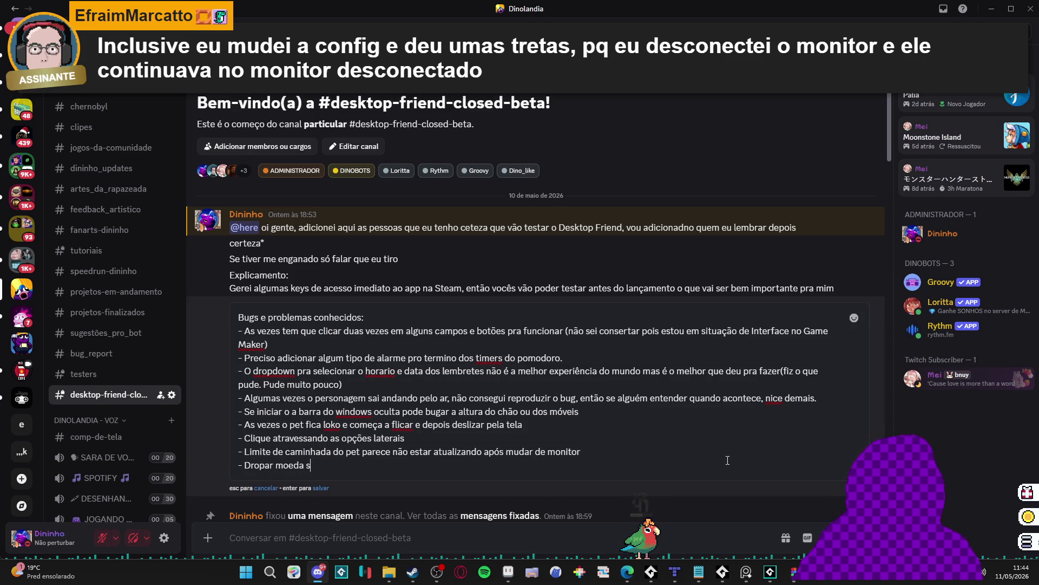
{"action": "type", "text": "isponível"}
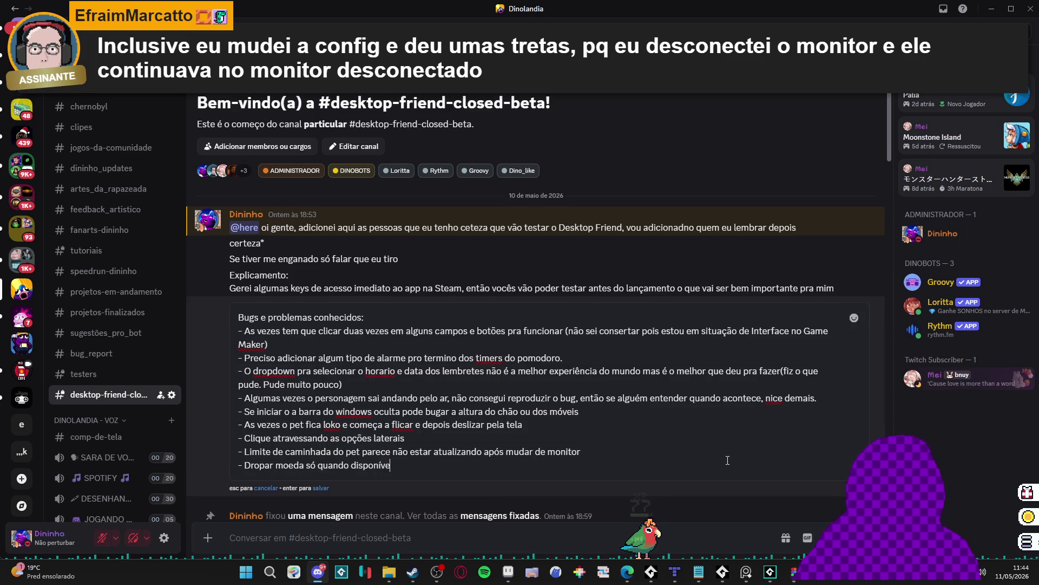
{"action": "key", "text": "shift+Return"}
{"action": "type", "text": "-"}
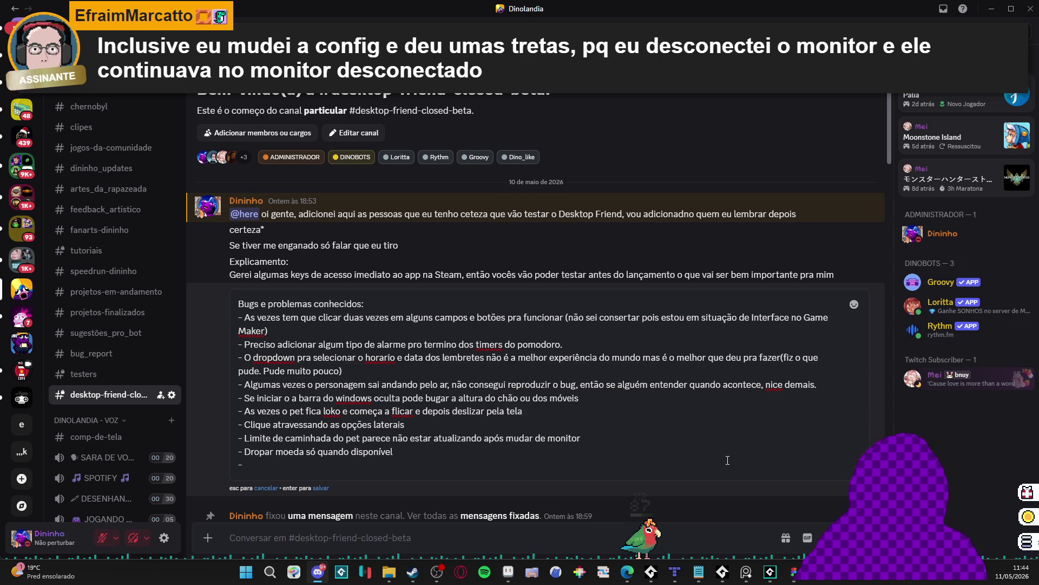
{"action": "type", "text": "Quan"}
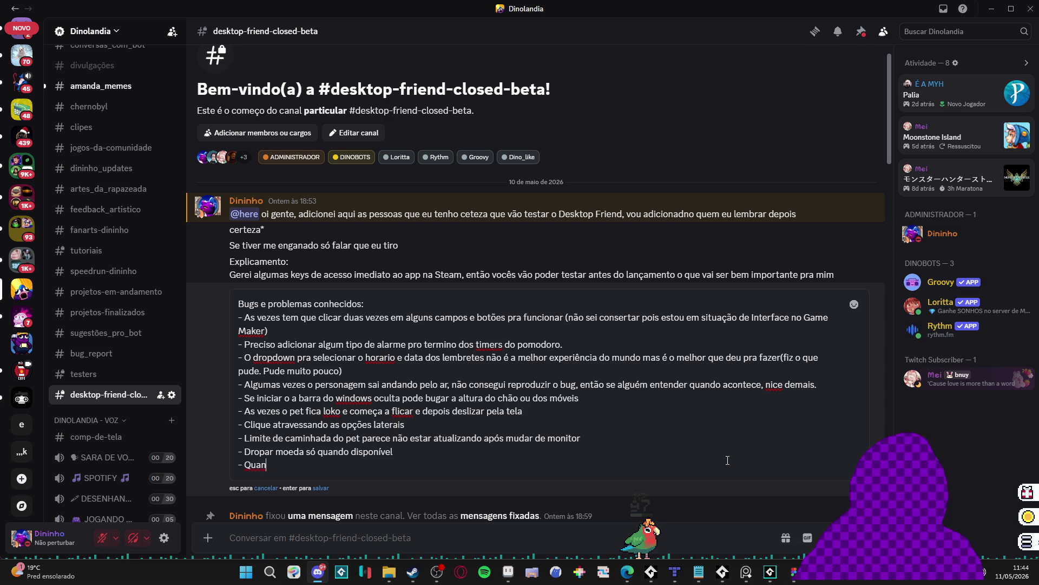
{"action": "key", "text": "BackSpace"}
{"action": "key", "text": "BackSpace"}
{"action": "key", "text": "BackSpace"}
{"action": "type", "text": "et em monitor desconectado"}
{"action": "key", "text": "Return"}
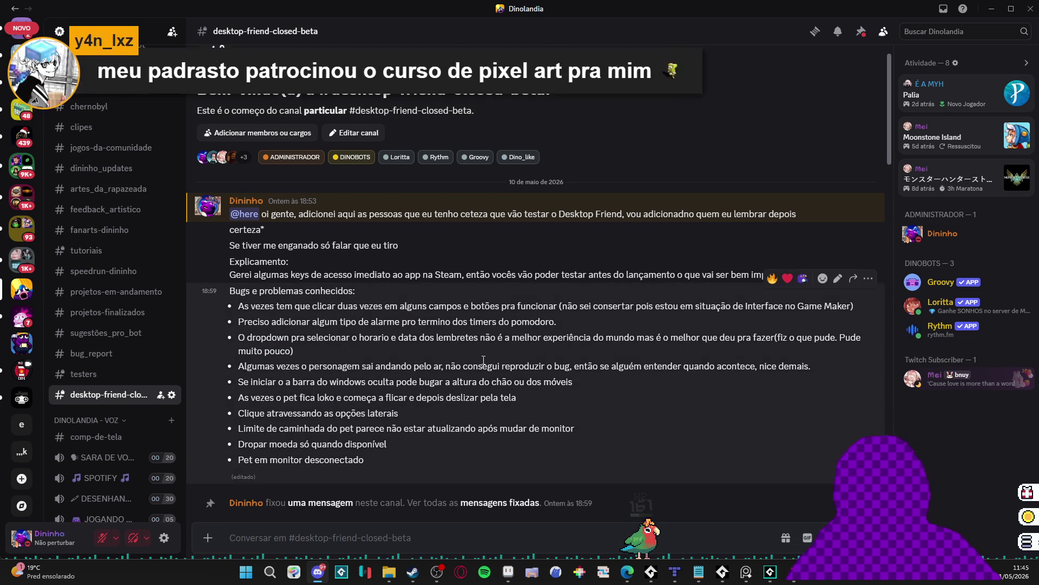
{"action": "scroll", "coordinate": [483, 360], "scroll_direction": "down", "scroll_amount": 20}
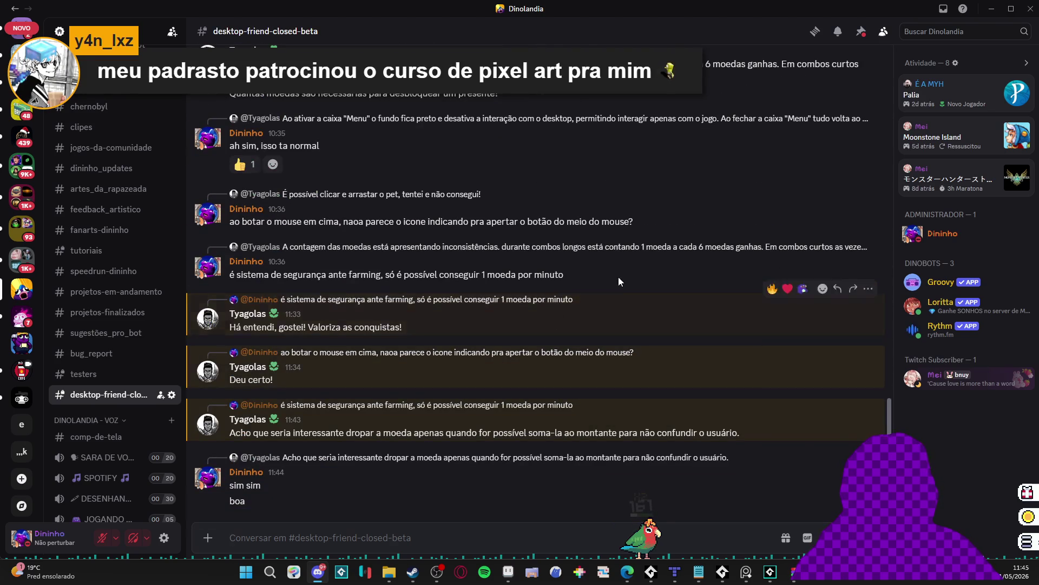
{"action": "key", "text": "alt+Tab"}
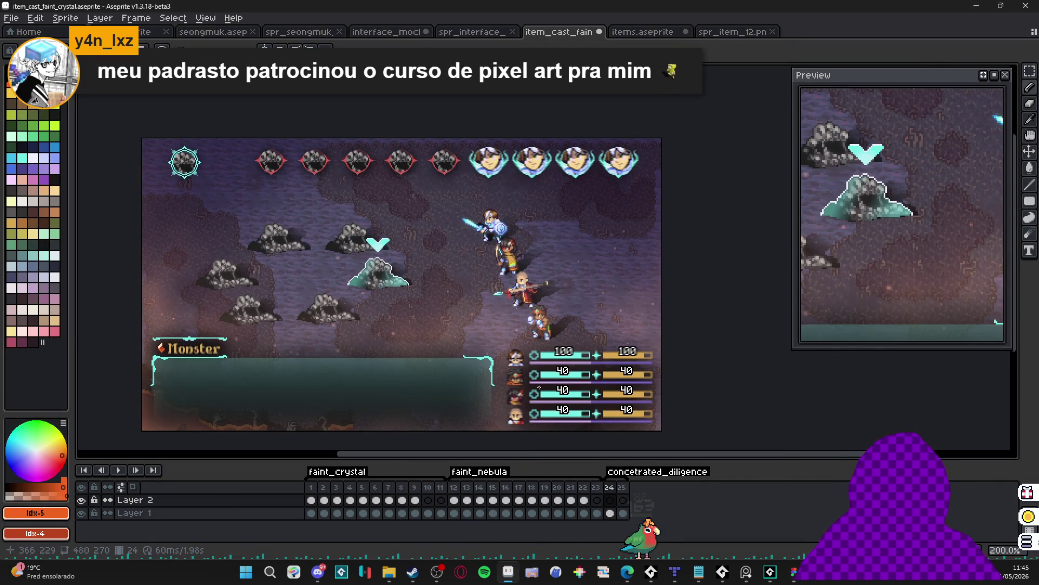
Compare frames 13 and 24, settle on frame 13, and pan the preview to the party's HP bars.
{"action": "left_click", "coordinate": [466, 500]}
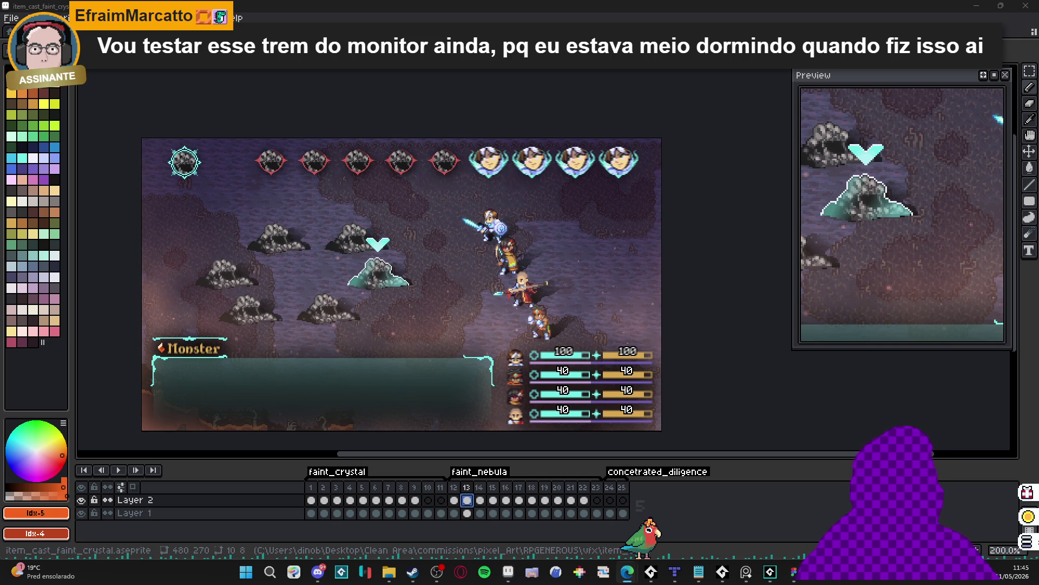
{"action": "left_click", "coordinate": [609, 490]}
{"action": "left_click", "coordinate": [463, 499]}
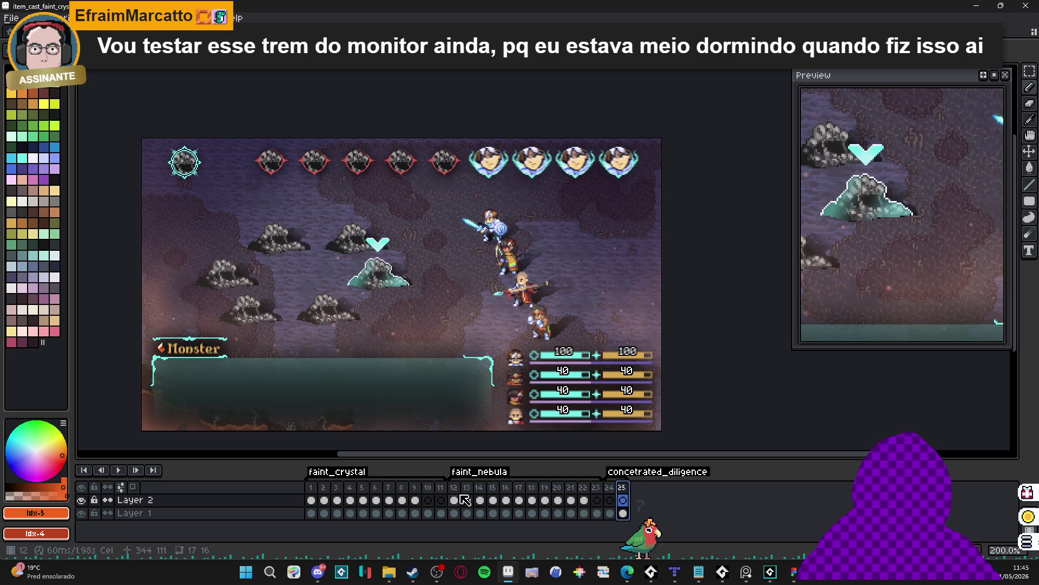
{"action": "mouse_move", "coordinate": [965, 165]}
{"action": "left_mouse_down"}
{"action": "mouse_move", "coordinate": [877, 216]}
{"action": "mouse_move", "coordinate": [829, 229]}
{"action": "left_mouse_up"}
{"action": "scroll", "coordinate": [910, 250], "scroll_direction": "up", "scroll_amount": 1}
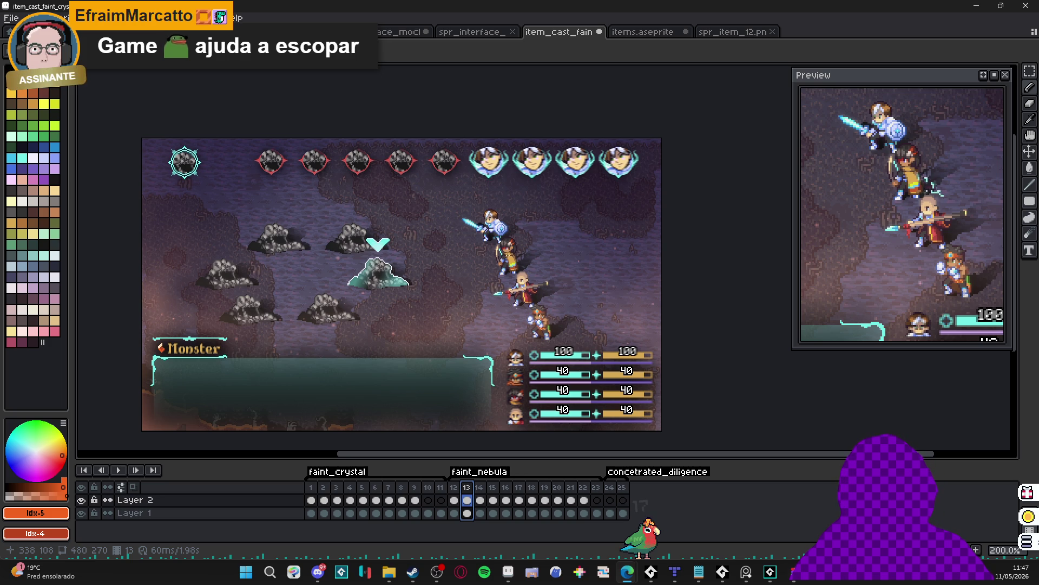
{"action": "scroll", "coordinate": [498, 287], "scroll_direction": "up", "scroll_amount": 1}
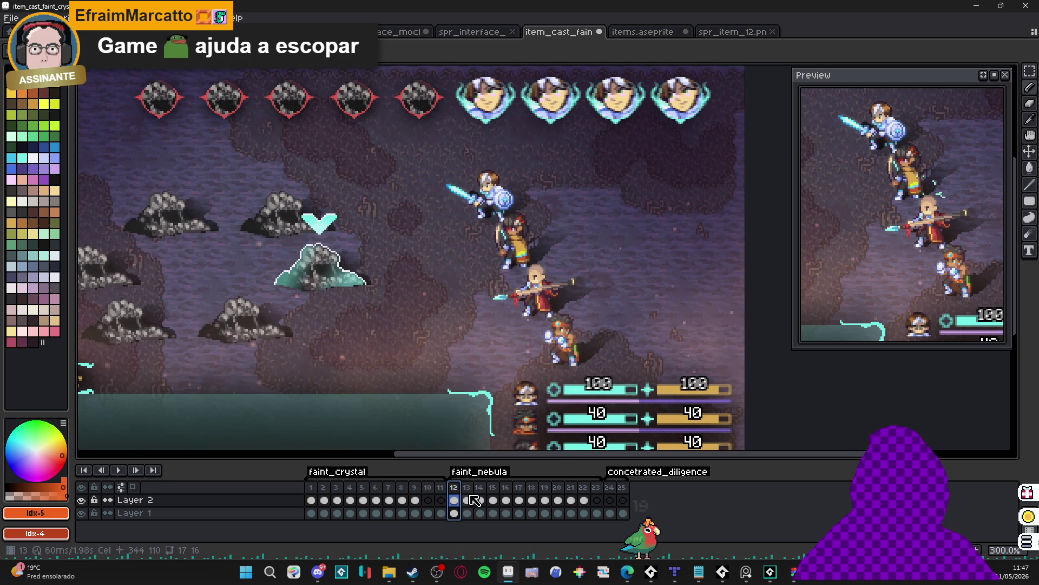
Step through the Layer 1 and Layer 2 cels of frames 2–5, ending on frame 4.
{"action": "left_click", "coordinate": [324, 500]}
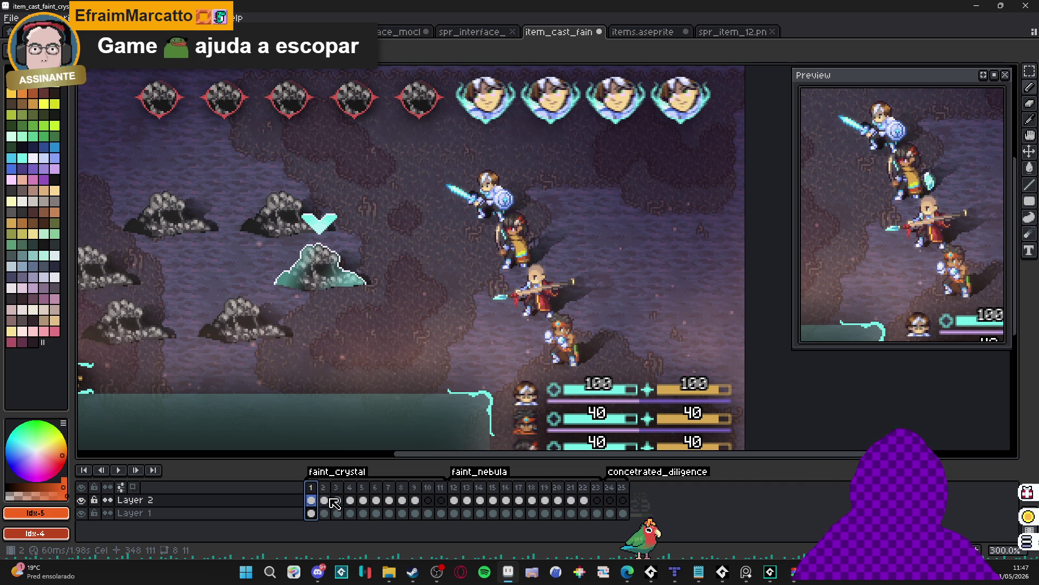
{"action": "left_click", "coordinate": [363, 512]}
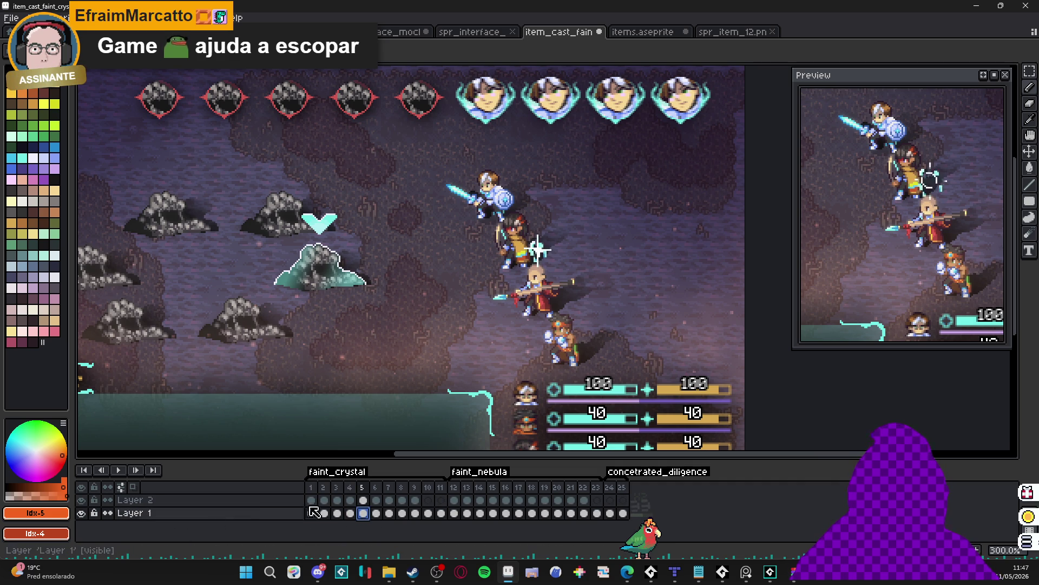
{"action": "left_click", "coordinate": [337, 499]}
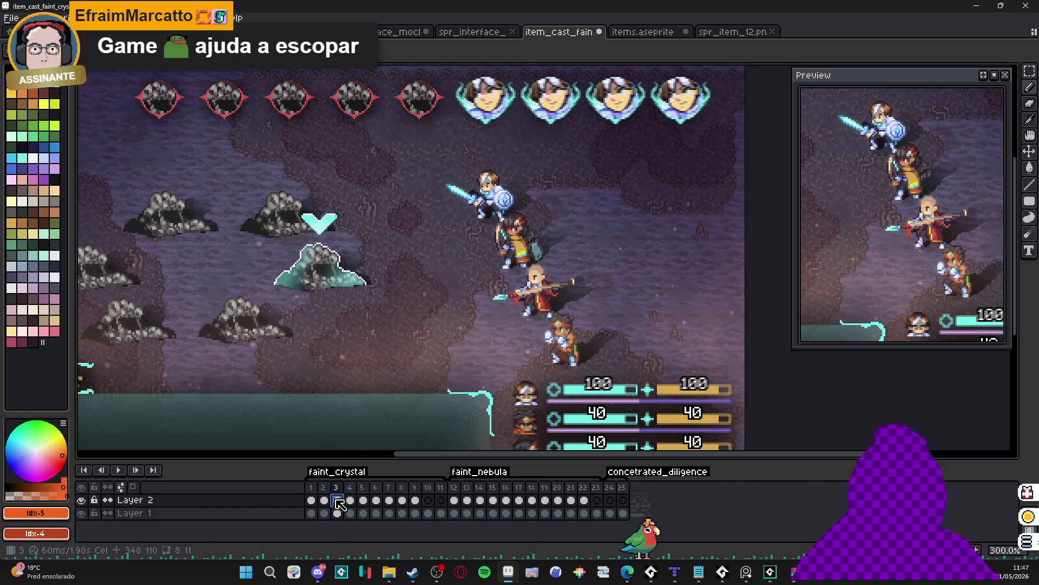
{"action": "left_click", "coordinate": [350, 499]}
{"action": "left_click", "coordinate": [362, 499]}
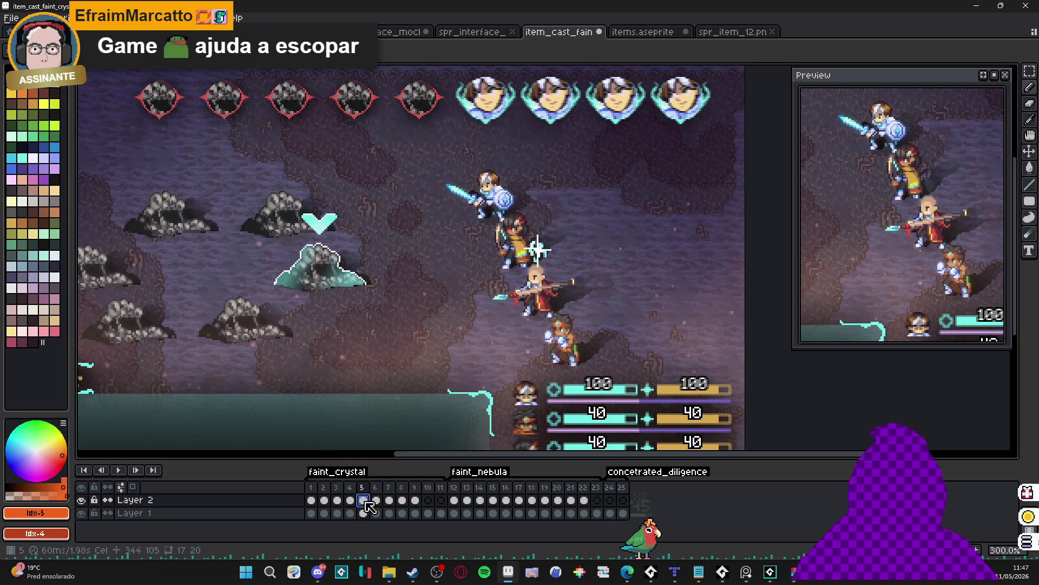
{"action": "left_click", "coordinate": [349, 513]}
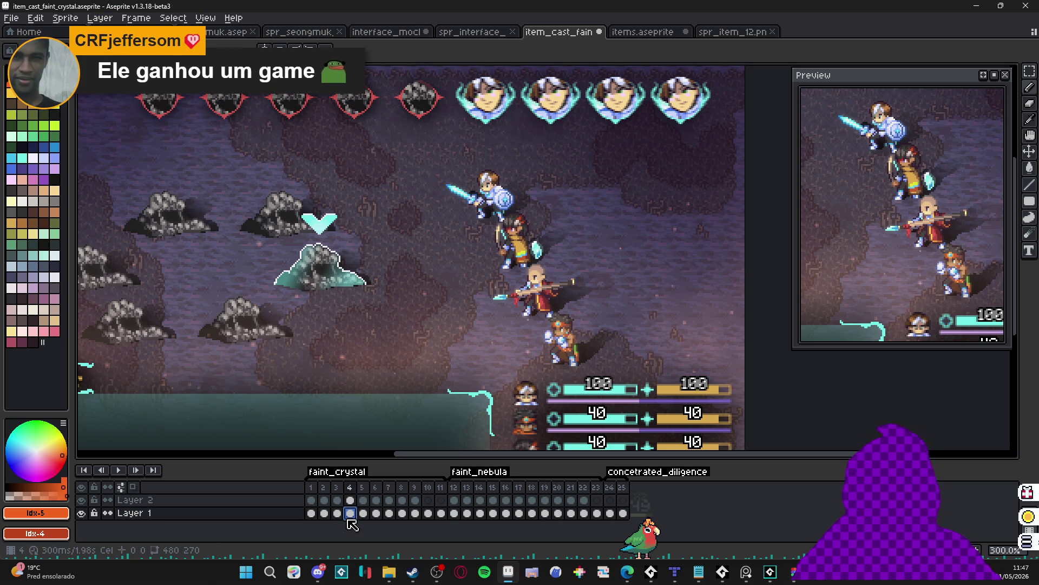
Add Layer 3 with a colour-0 orb at frame 4, blur it with blur-5x5, and select cels 4–10.
{"action": "key", "text": "shift+n"}
{"action": "left_click", "coordinate": [350, 513]}
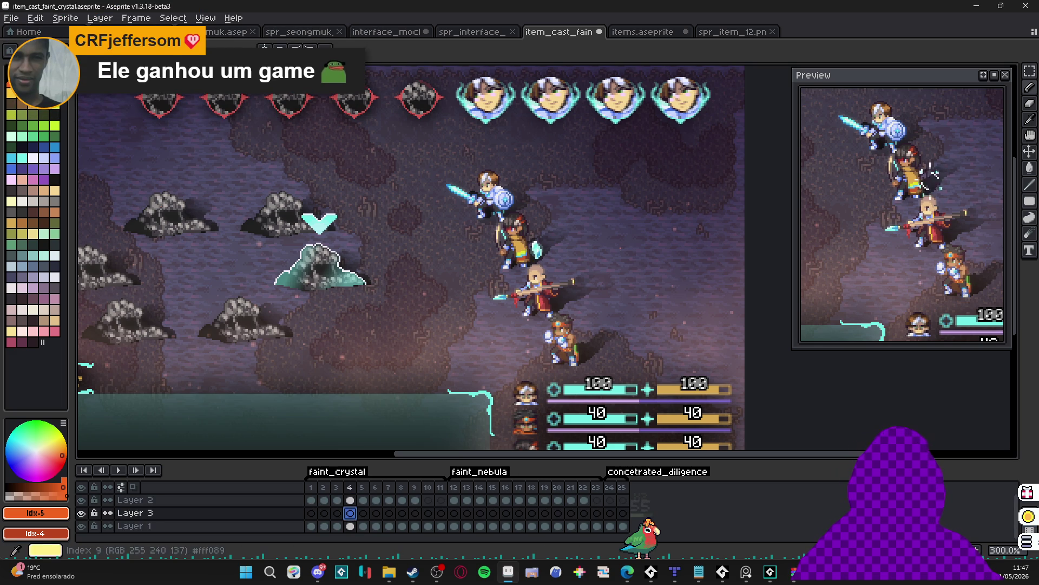
{"action": "left_click", "coordinate": [539, 252], "text": "alt"}
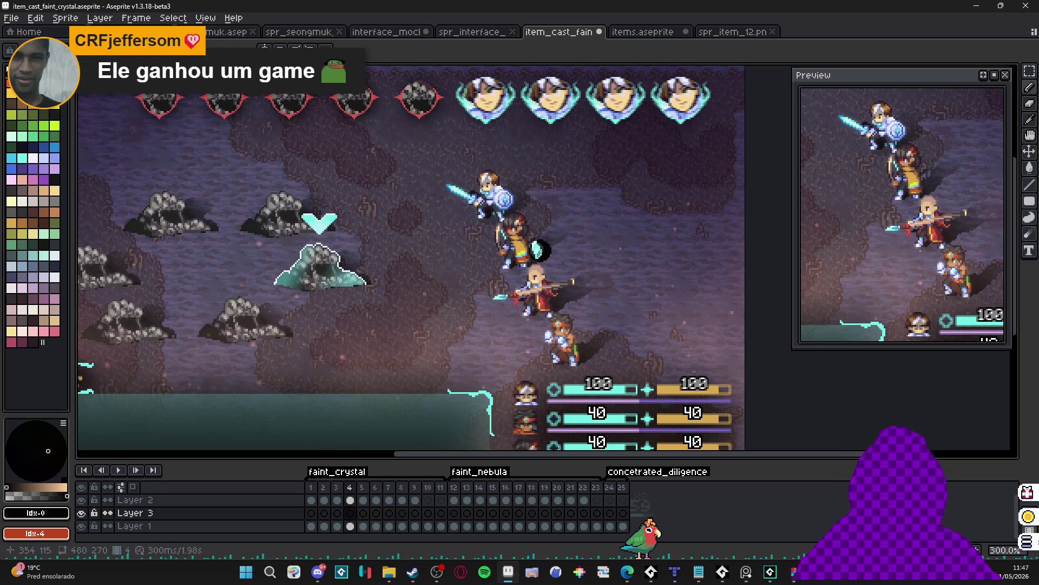
{"action": "scroll", "coordinate": [539, 252], "scroll_direction": "up", "scroll_amount": 3}
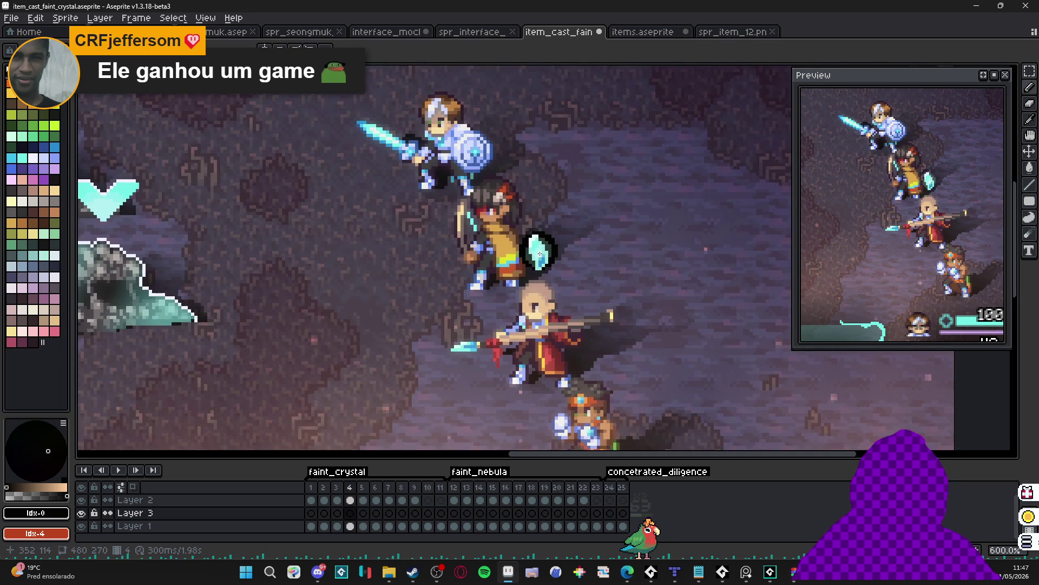
{"action": "key", "text": "F9"}
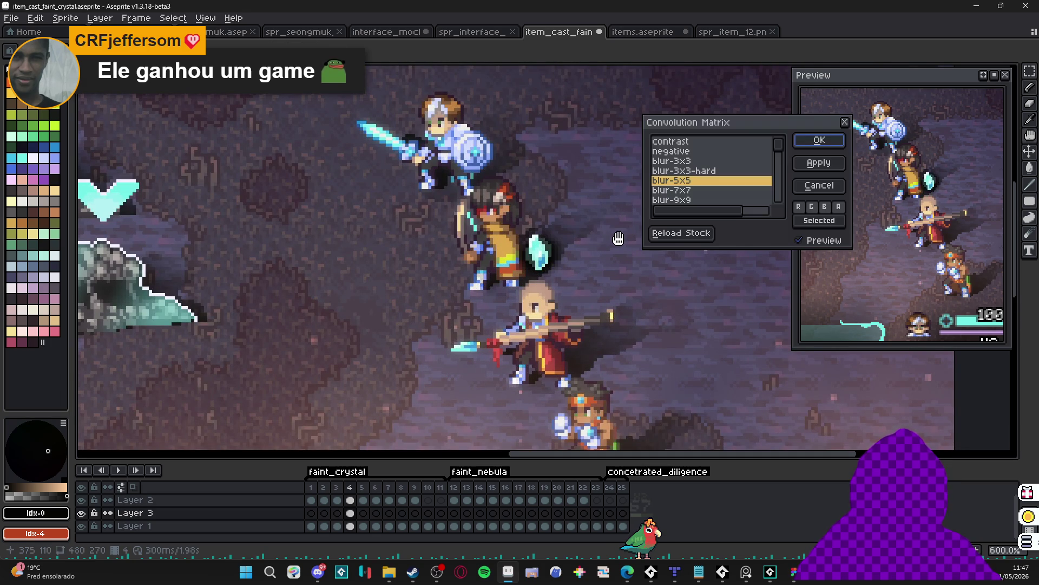
{"action": "left_click", "coordinate": [837, 143]}
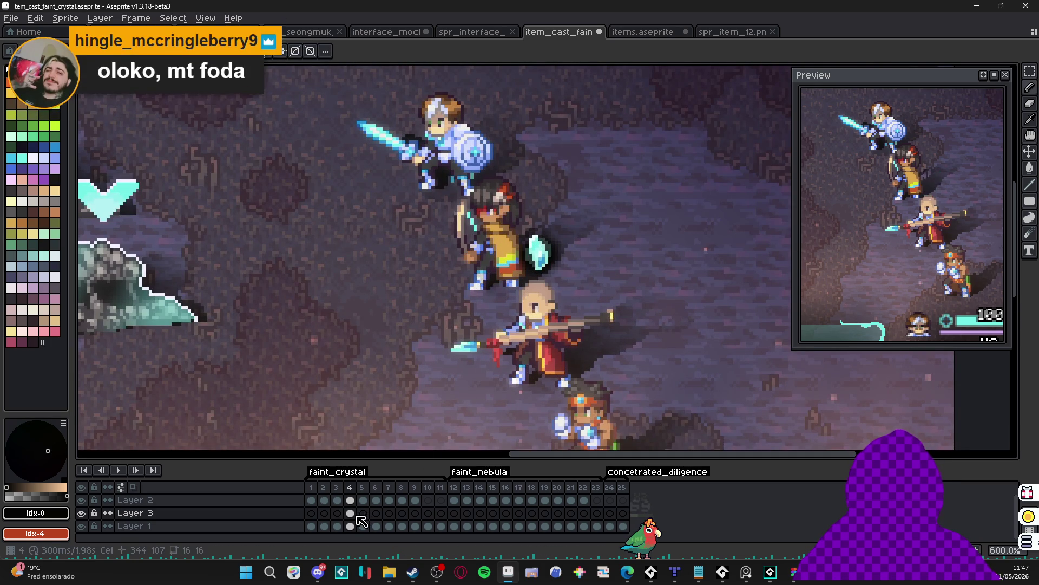
{"action": "left_click_drag", "start_coordinate": [355, 516], "coordinate": [429, 514]}
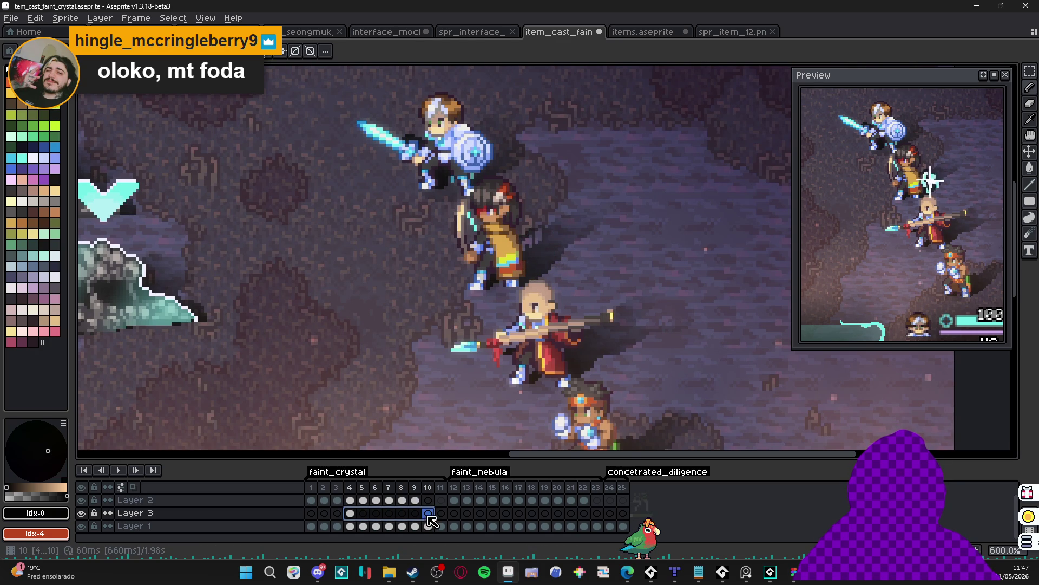
Link Layer 3's cels in frames 4–10 and select the frame 10 cel.
{"action": "right_click", "coordinate": [429, 516]}
{"action": "left_click", "coordinate": [488, 525]}
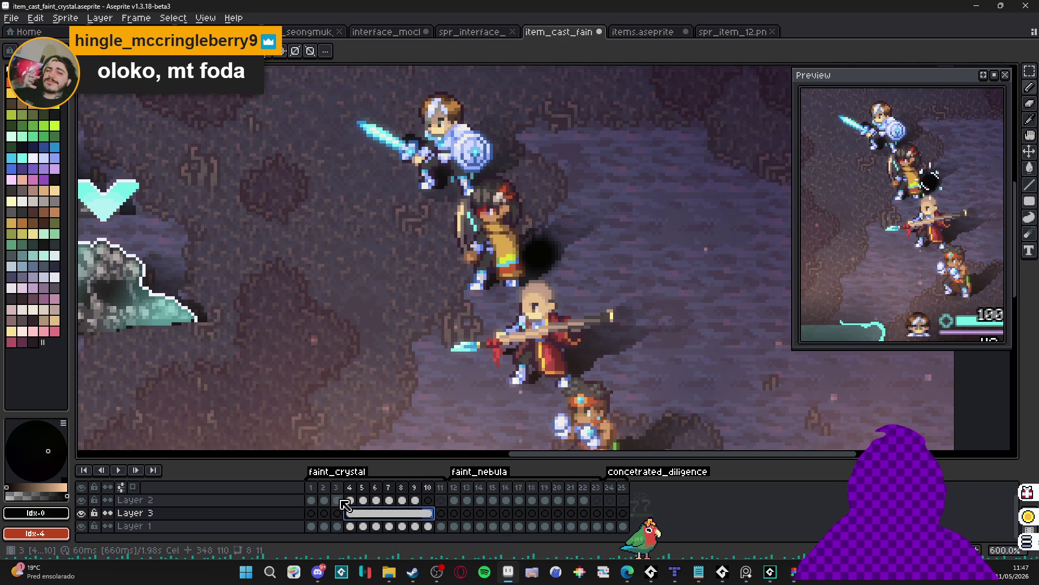
{"action": "left_click", "coordinate": [431, 515]}
Lower the opacity of the frame 8 orb cel in Cel Properties.
{"action": "left_click", "coordinate": [404, 518]}
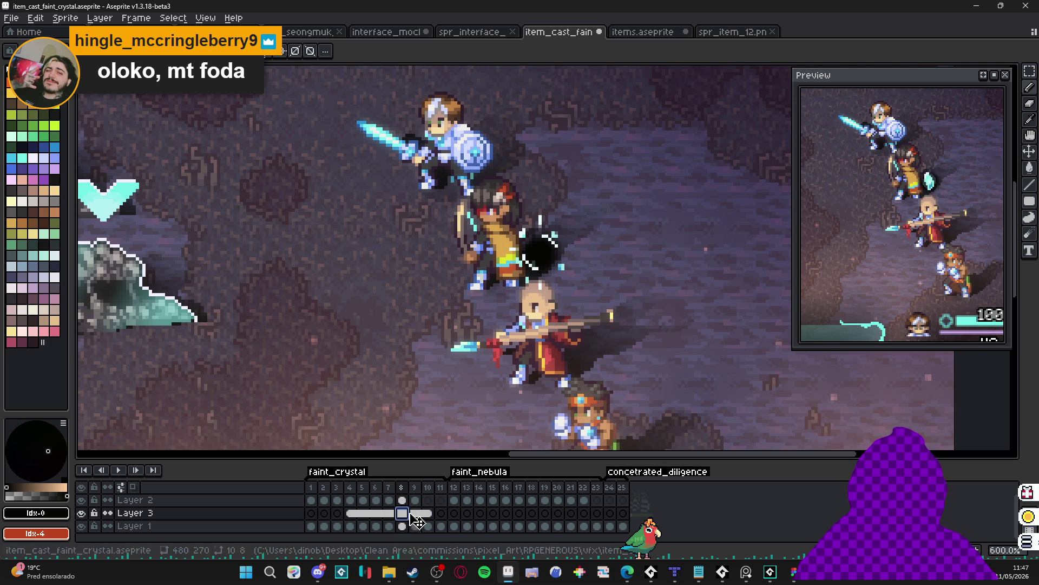
{"action": "double_click", "coordinate": [406, 515]}
{"action": "left_click_drag", "start_coordinate": [614, 430], "coordinate": [691, 430]}
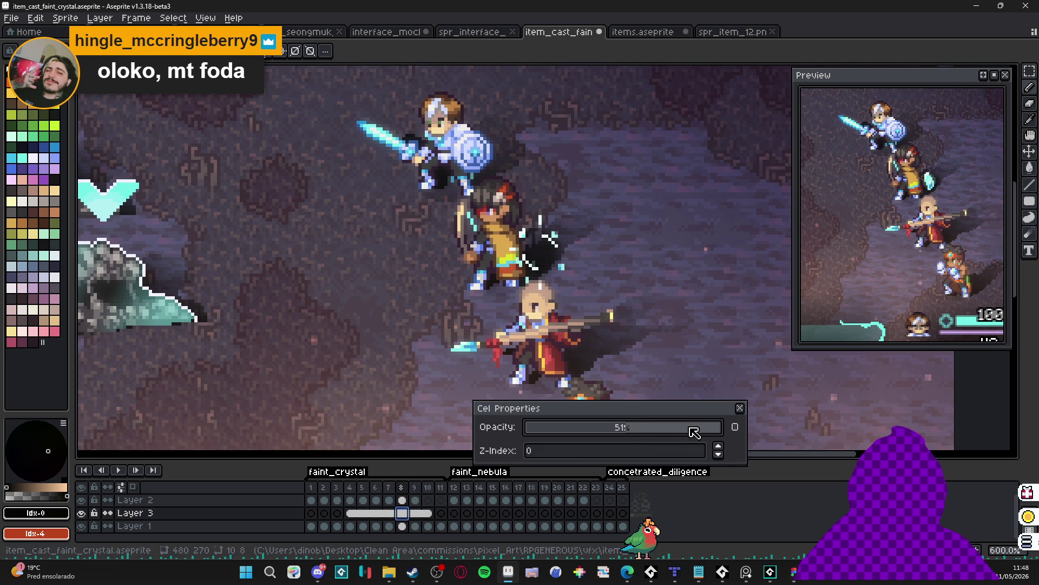
{"action": "left_click", "coordinate": [740, 408]}
Unlink the frame 8 and frame 9 orb cels from the linked group.
{"action": "right_click", "coordinate": [403, 513]}
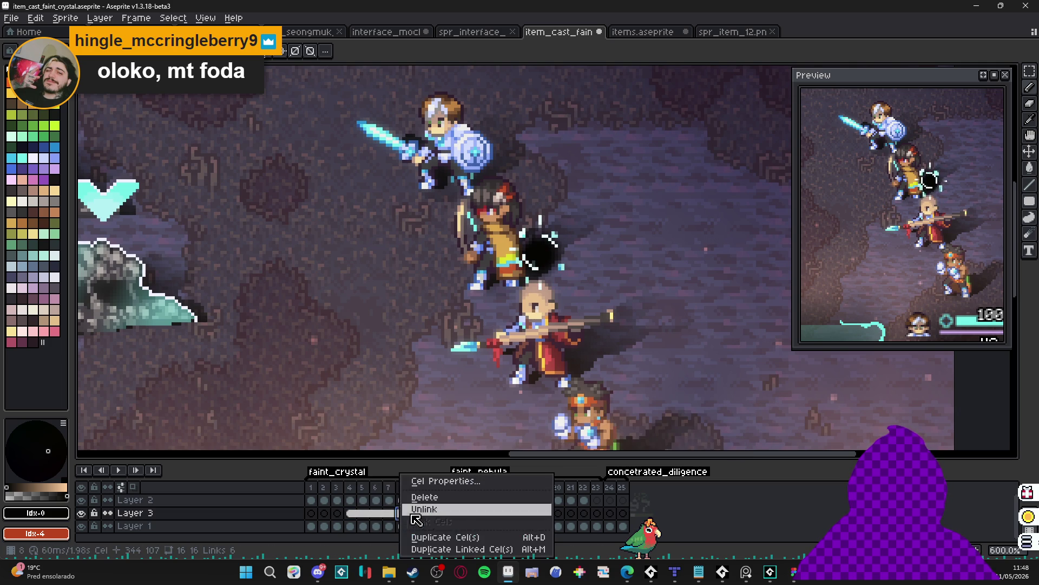
{"action": "left_click", "coordinate": [452, 509]}
{"action": "right_click", "coordinate": [415, 514]}
{"action": "left_click", "coordinate": [458, 518]}
Set the frame 9 orb cel to 19% opacity and frame 10's to 0%.
{"action": "left_click", "coordinate": [403, 513]}
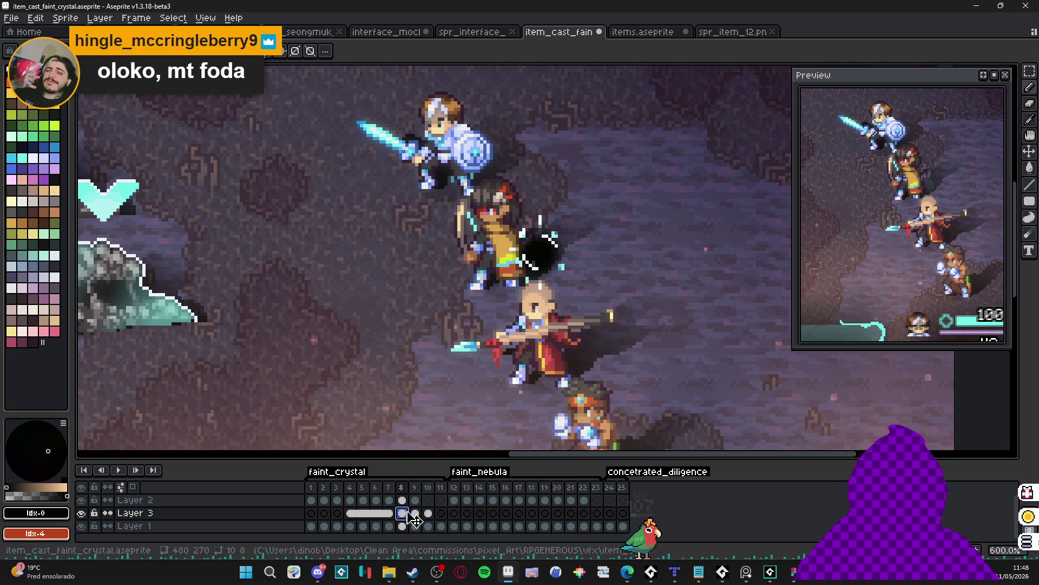
{"action": "double_click", "coordinate": [406, 512]}
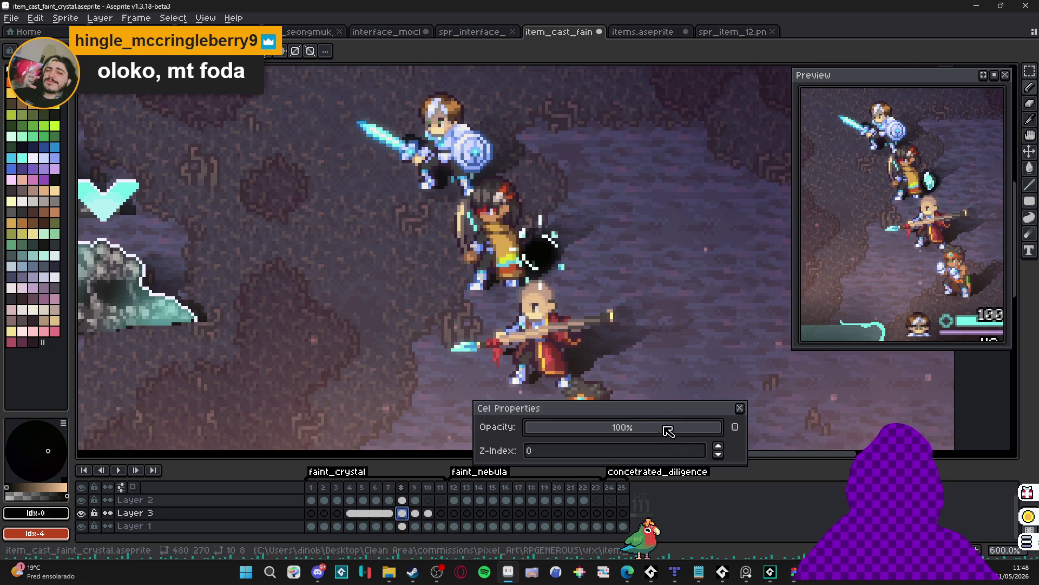
{"action": "key", "text": "Right"}
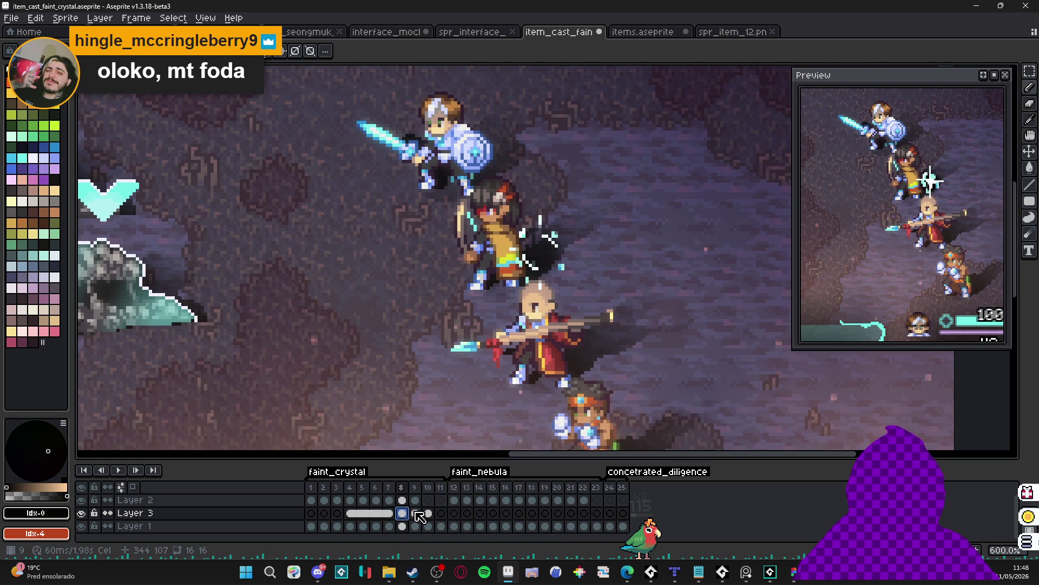
{"action": "left_click", "coordinate": [564, 427]}
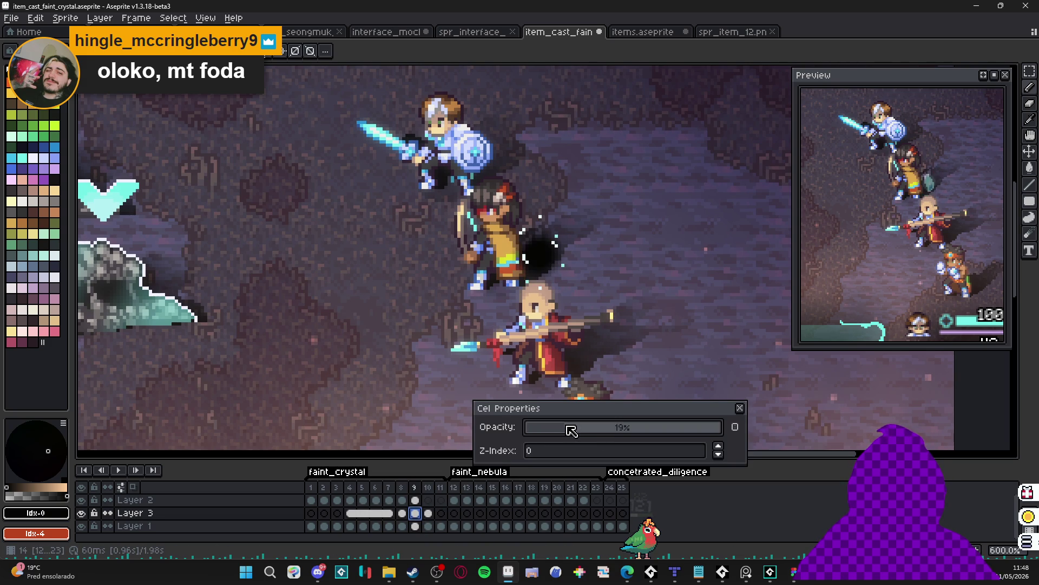
{"action": "left_click", "coordinate": [740, 408]}
{"action": "double_click", "coordinate": [428, 512]}
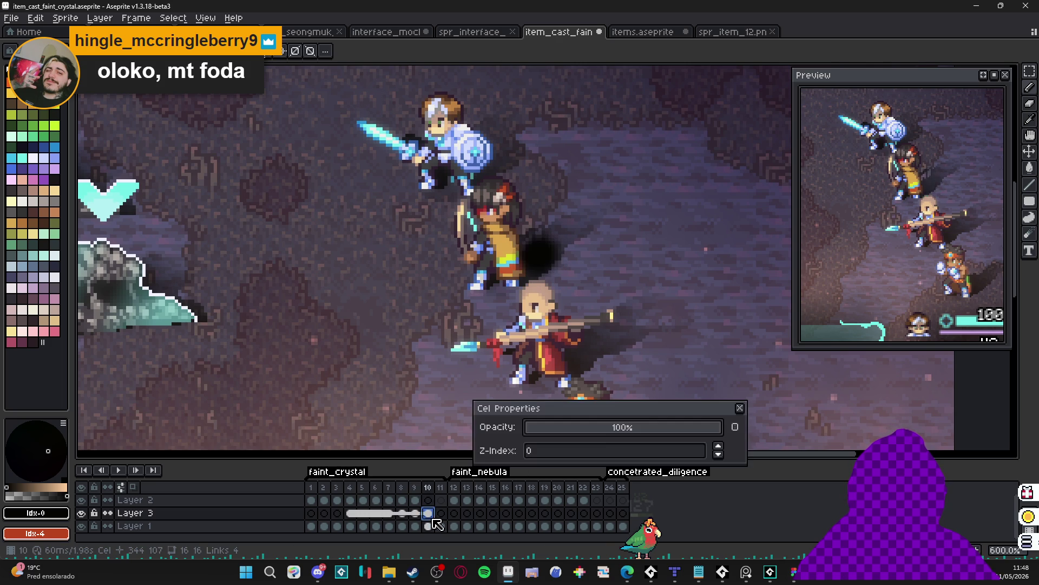
{"action": "left_click_drag", "start_coordinate": [582, 427], "coordinate": [526, 427]}
{"action": "left_click", "coordinate": [740, 408]}
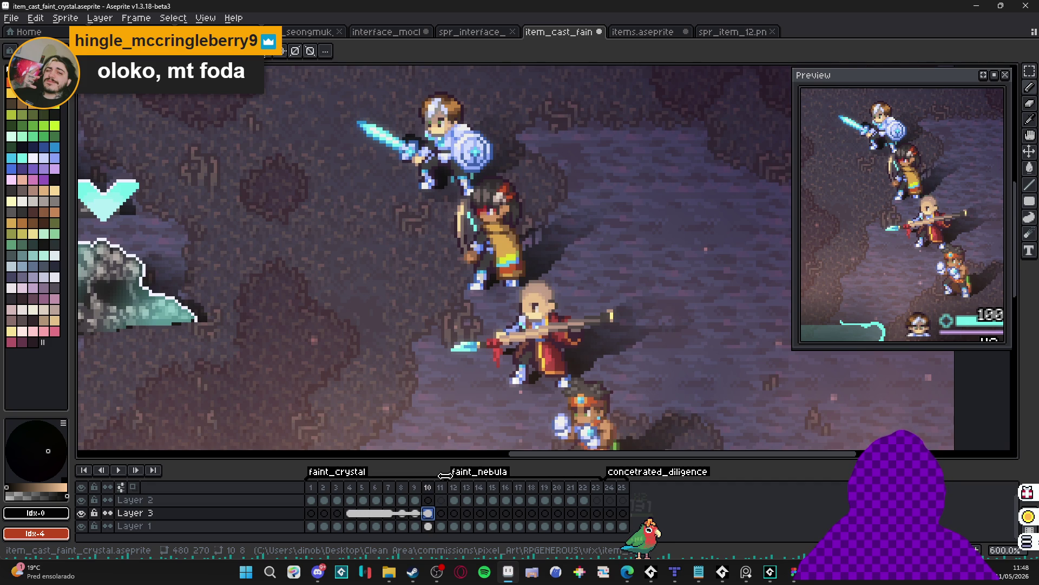
Unlink Layer 3's cels in frames 4–7.
{"action": "left_click", "coordinate": [352, 513]}
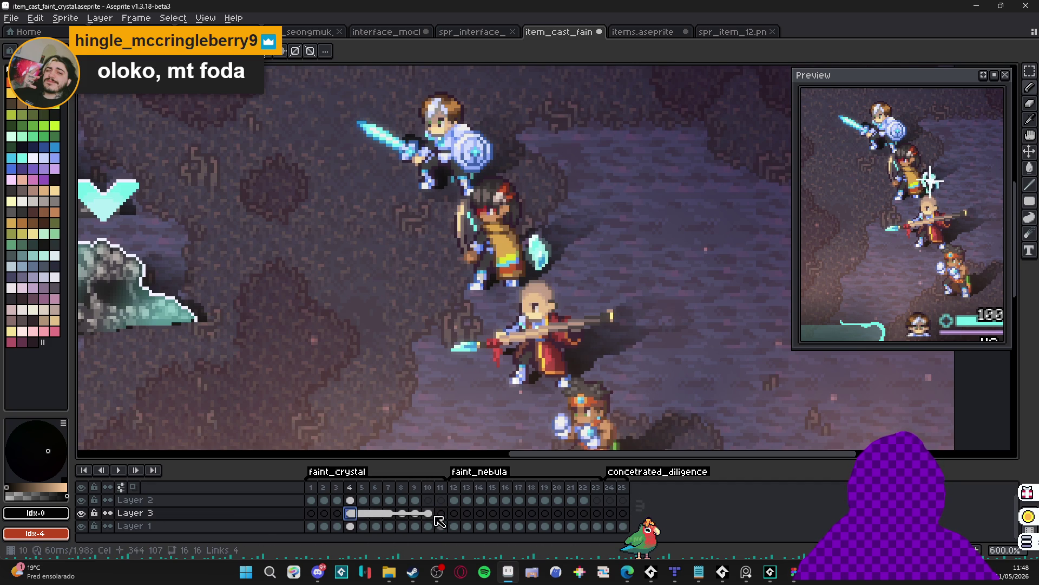
{"action": "left_click", "coordinate": [396, 514], "text": "shift"}
{"action": "right_click", "coordinate": [355, 514]}
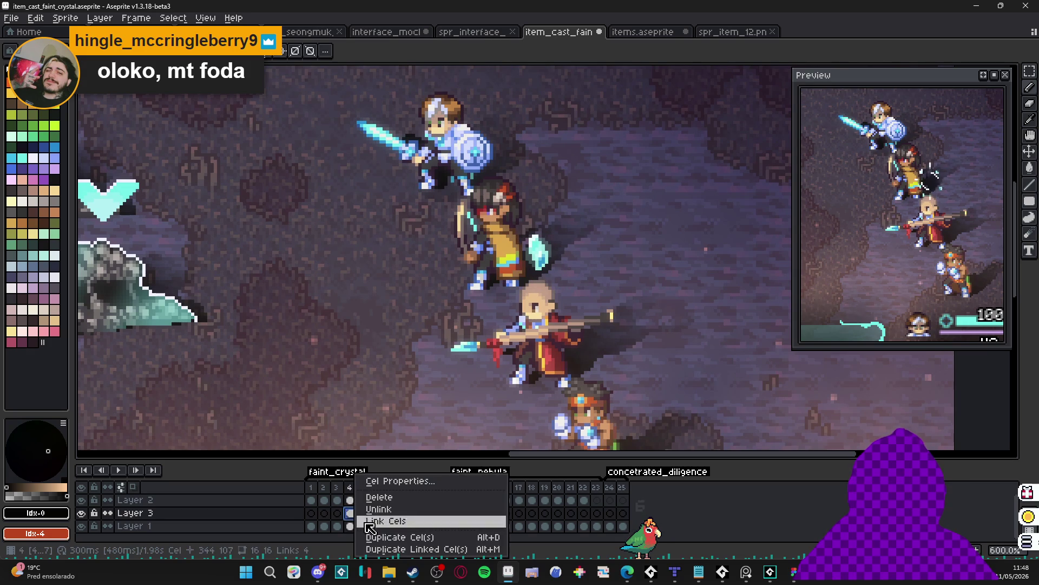
{"action": "left_click", "coordinate": [379, 509]}
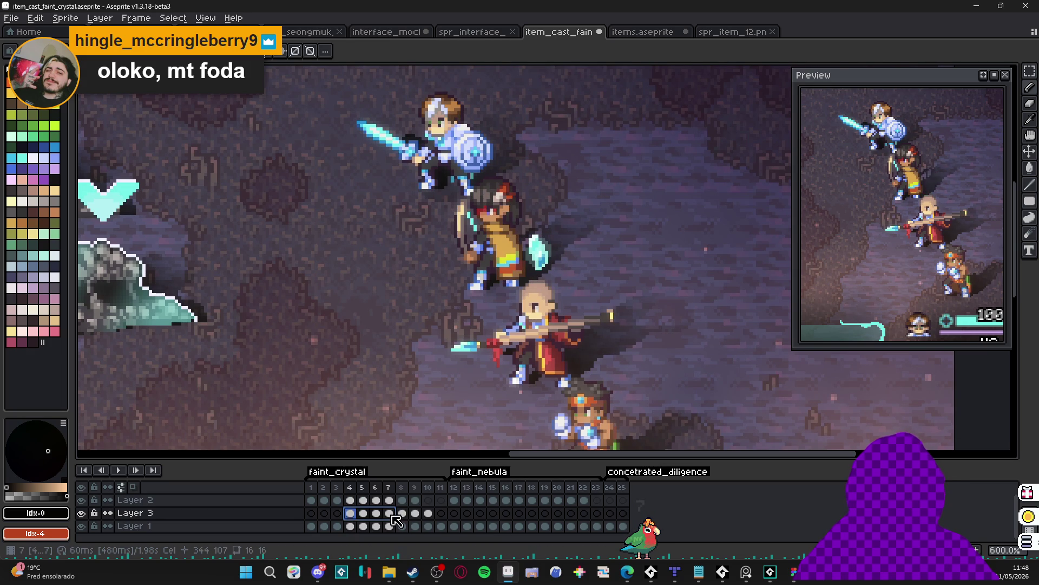
Set the frame 4 cel's opacity back to 100%.
{"action": "double_click", "coordinate": [350, 514]}
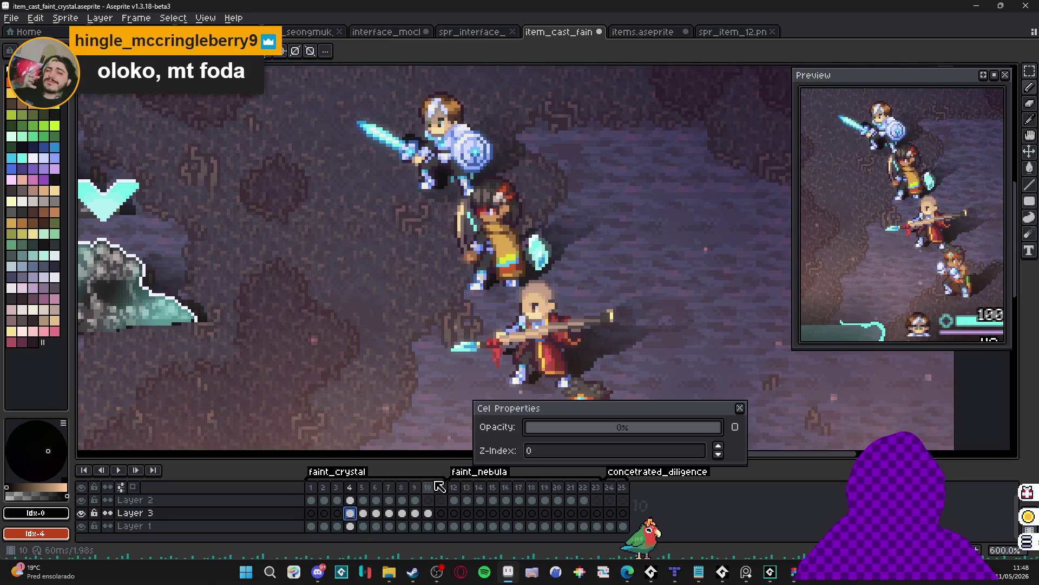
{"action": "left_click_drag", "start_coordinate": [673, 429], "coordinate": [733, 427]}
{"action": "left_click", "coordinate": [740, 408]}
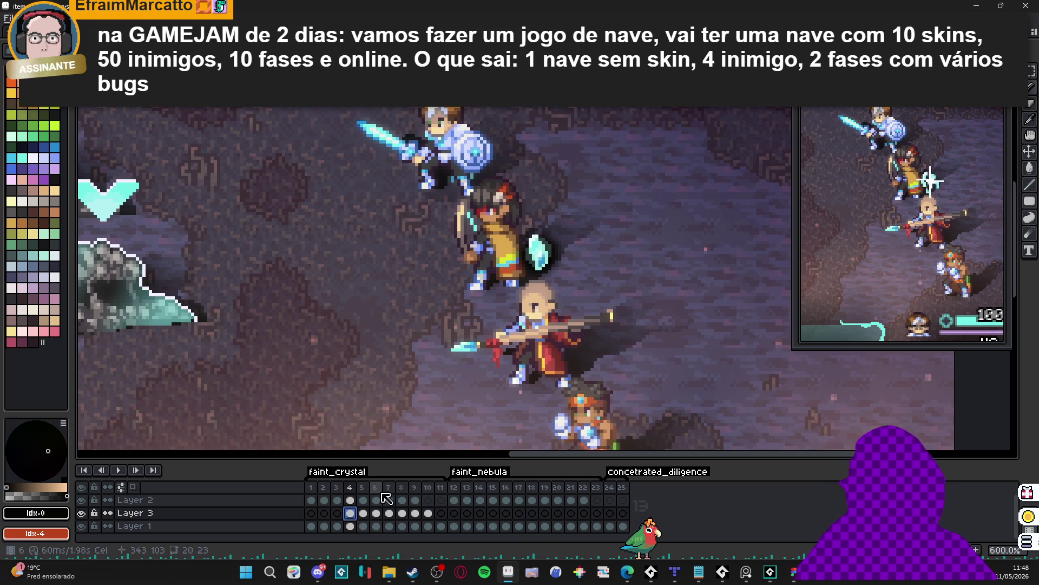
Apply a 5x5 blur to the orb and check frames 5 through 7.
{"action": "key", "text": "F9"}
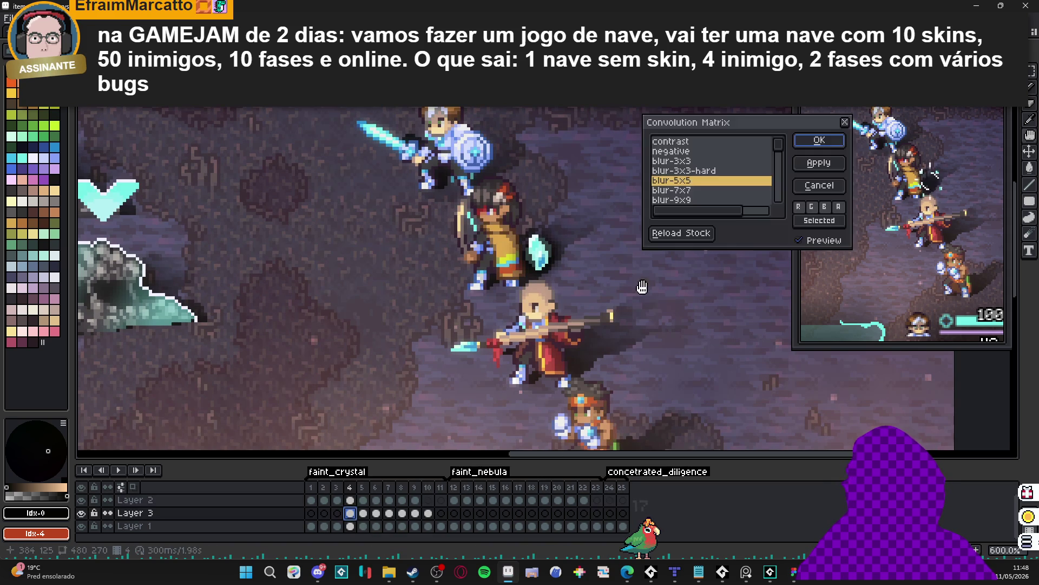
{"action": "left_click", "coordinate": [825, 142]}
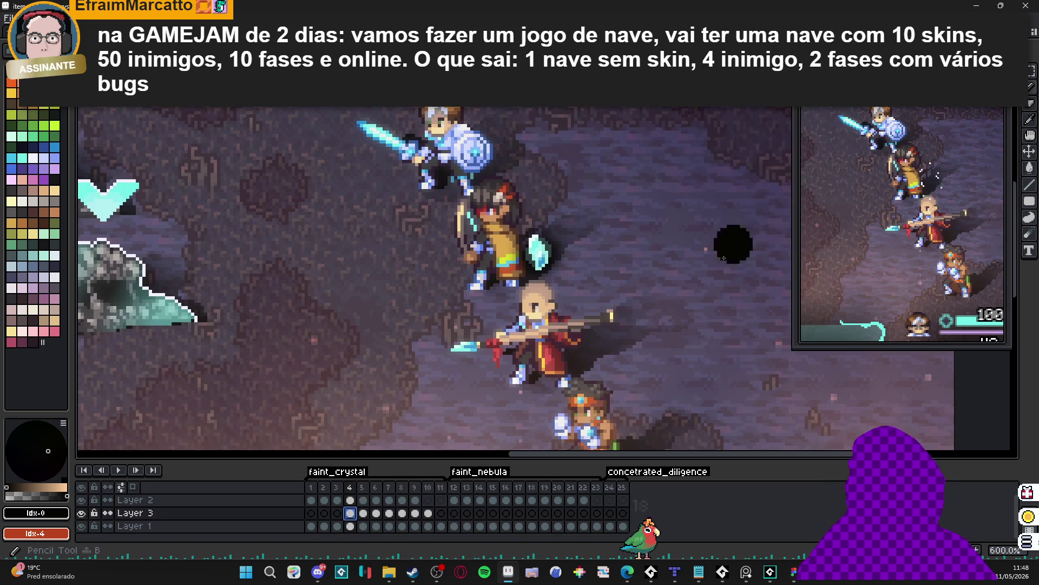
{"action": "left_click", "coordinate": [363, 513]}
{"action": "left_click", "coordinate": [376, 513]}
{"action": "left_click", "coordinate": [389, 513]}
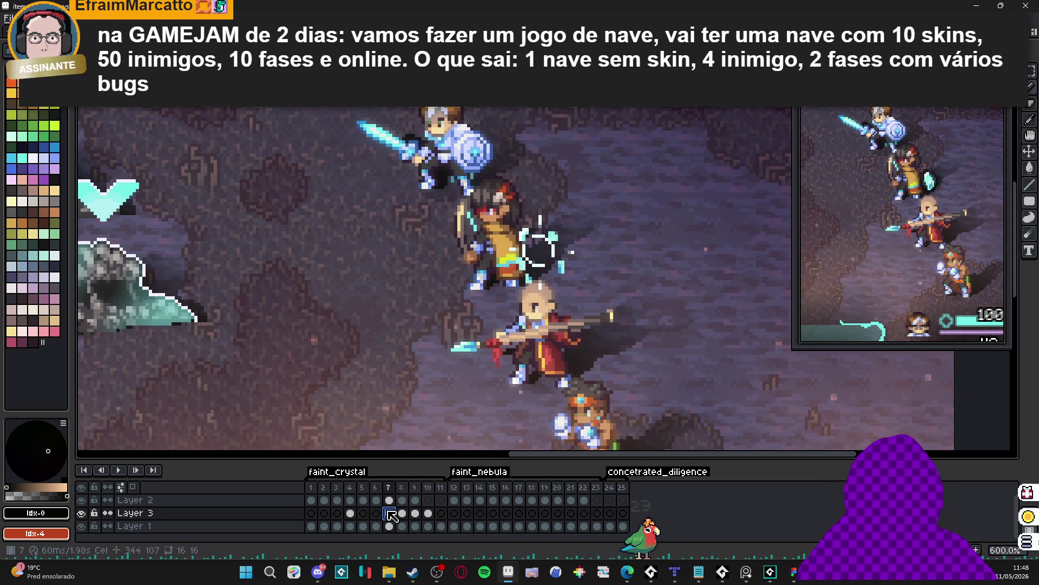
Link Layer 3's cels in frames 4–7 and reselect the frame 4 cel.
{"action": "mouse_move", "coordinate": [350, 513]}
{"action": "left_mouse_down"}
{"action": "mouse_move", "coordinate": [391, 520]}
{"action": "mouse_move", "coordinate": [376, 512]}
{"action": "left_mouse_up"}
{"action": "right_click", "coordinate": [389, 517]}
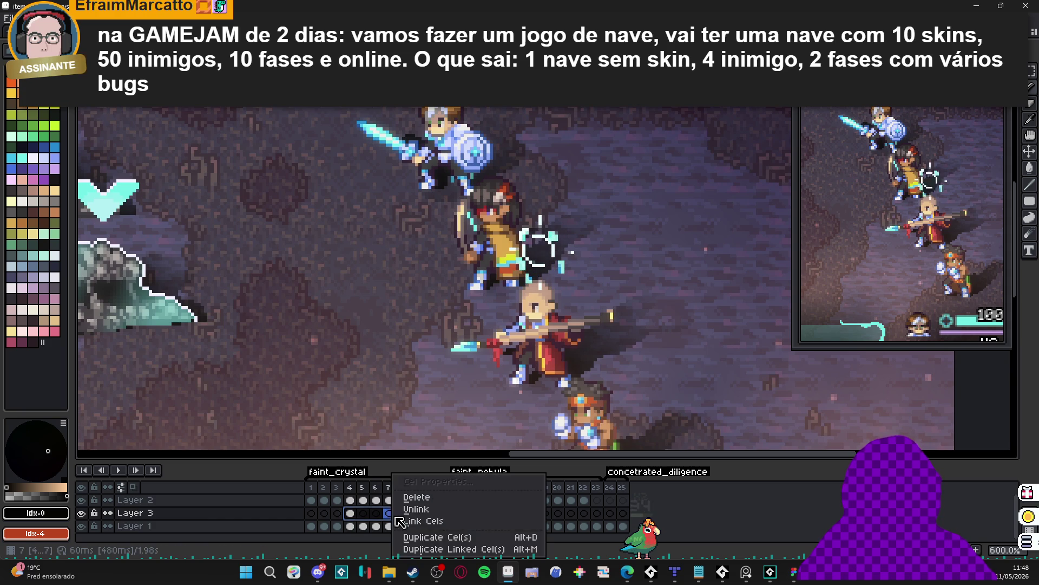
{"action": "left_click", "coordinate": [427, 518]}
{"action": "left_click", "coordinate": [350, 487]}
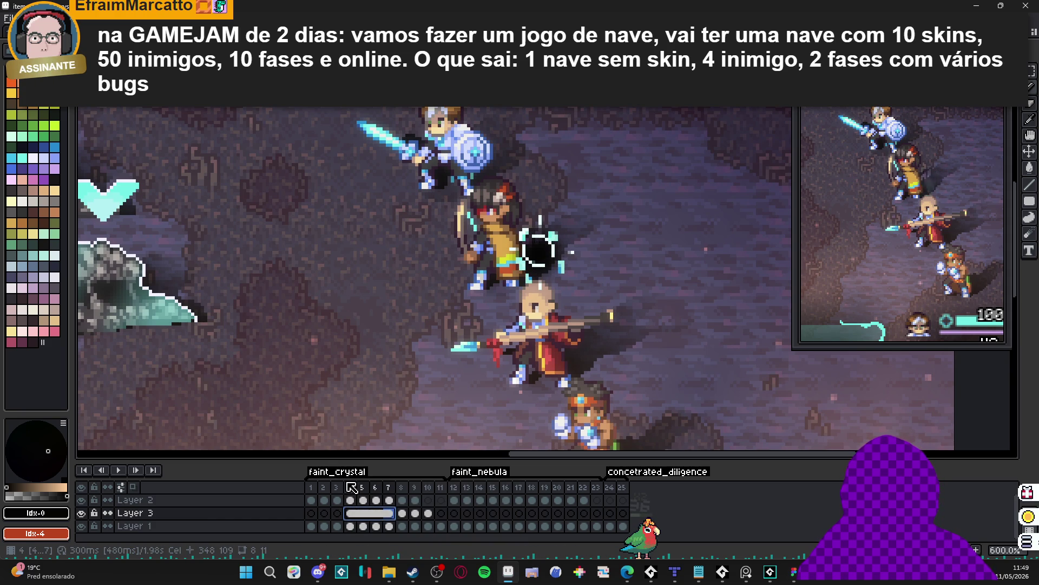
{"action": "left_click", "coordinate": [353, 513]}
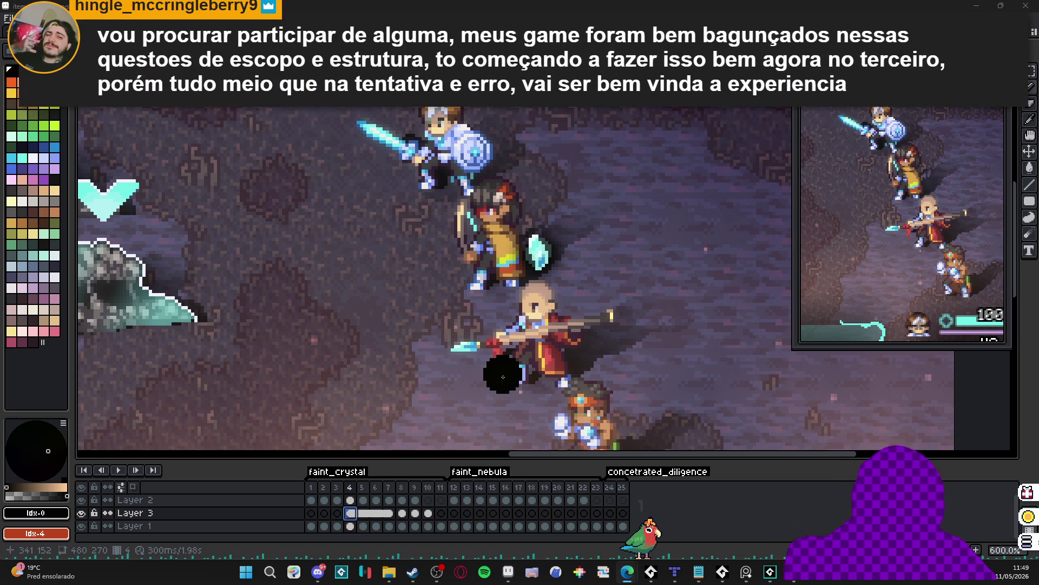
Shrink the brush size with the minus shortcut.
{"action": "key", "text": "minus"}
{"action": "key", "text": "minus"}
{"action": "key", "text": "minus"}
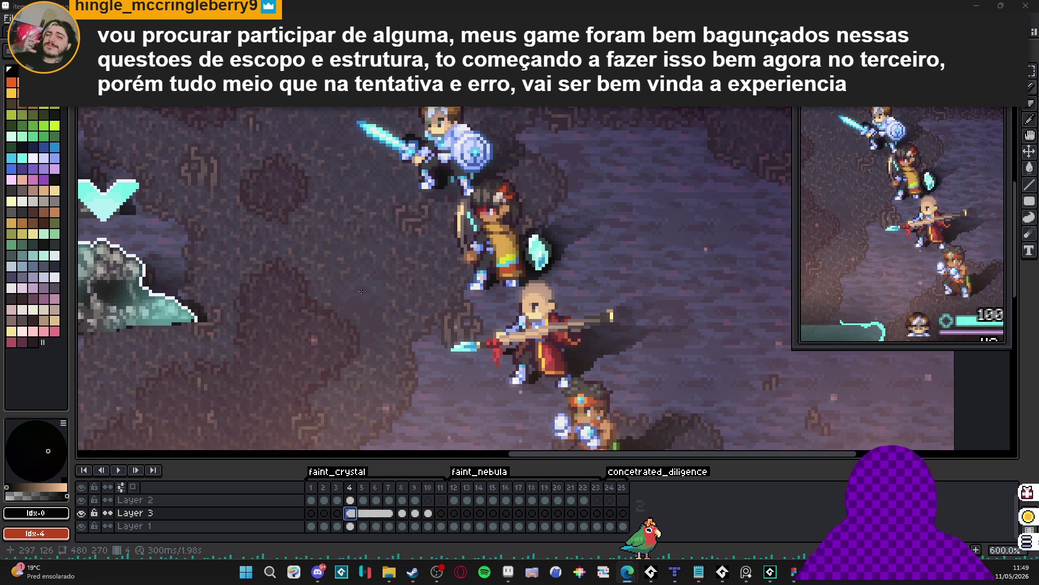
{"action": "scroll", "coordinate": [537, 258], "scroll_direction": "down", "scroll_amount": 3}
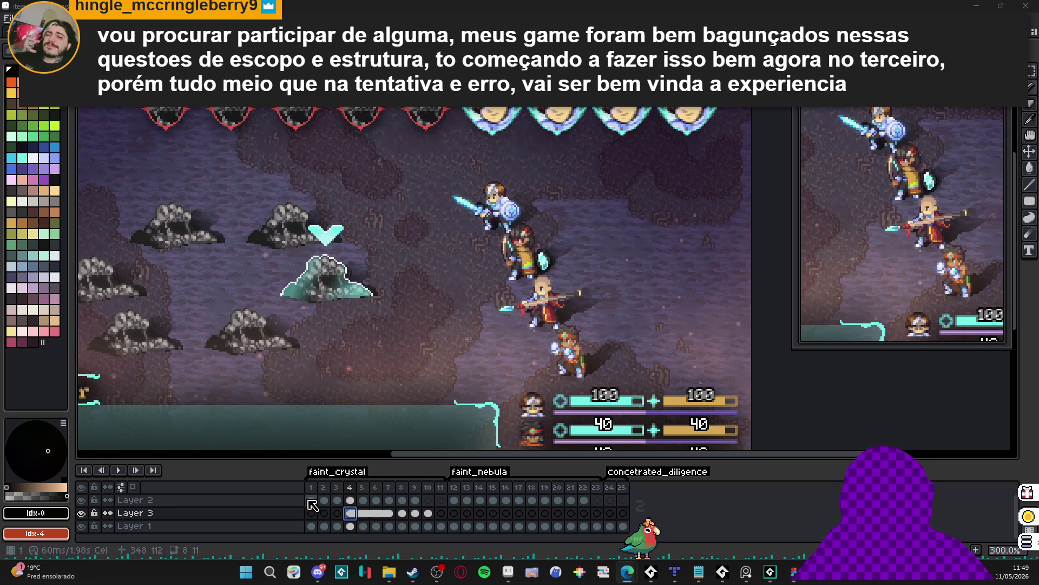
{"action": "scroll", "coordinate": [434, 368], "scroll_direction": "down", "scroll_amount": 1}
{"action": "scroll", "coordinate": [434, 368], "scroll_direction": "up", "scroll_amount": 1}
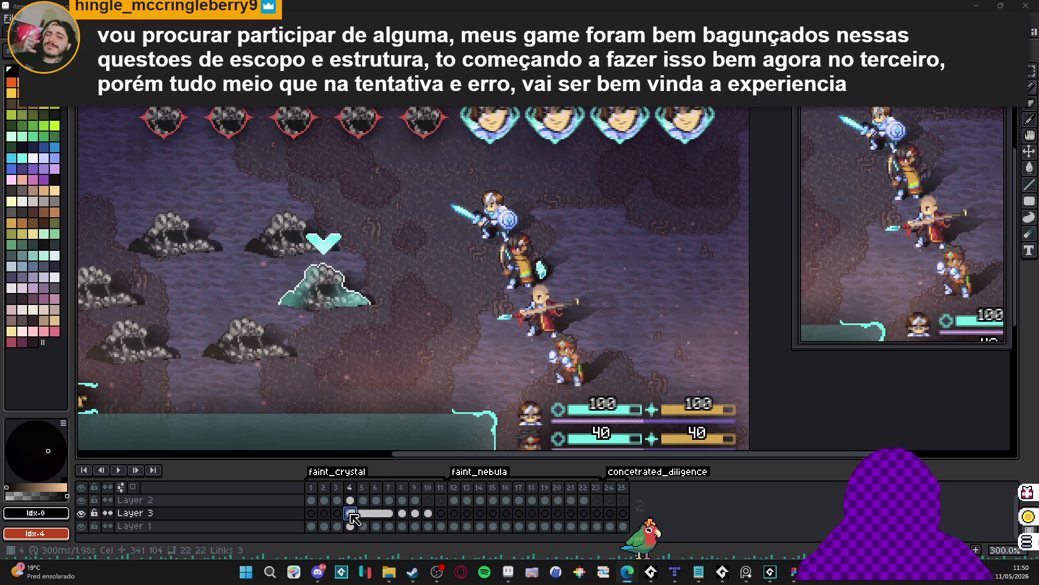
Step through Layer 3 frames 12, 13 and 14 to reach frame 15.
{"action": "left_click", "coordinate": [454, 514]}
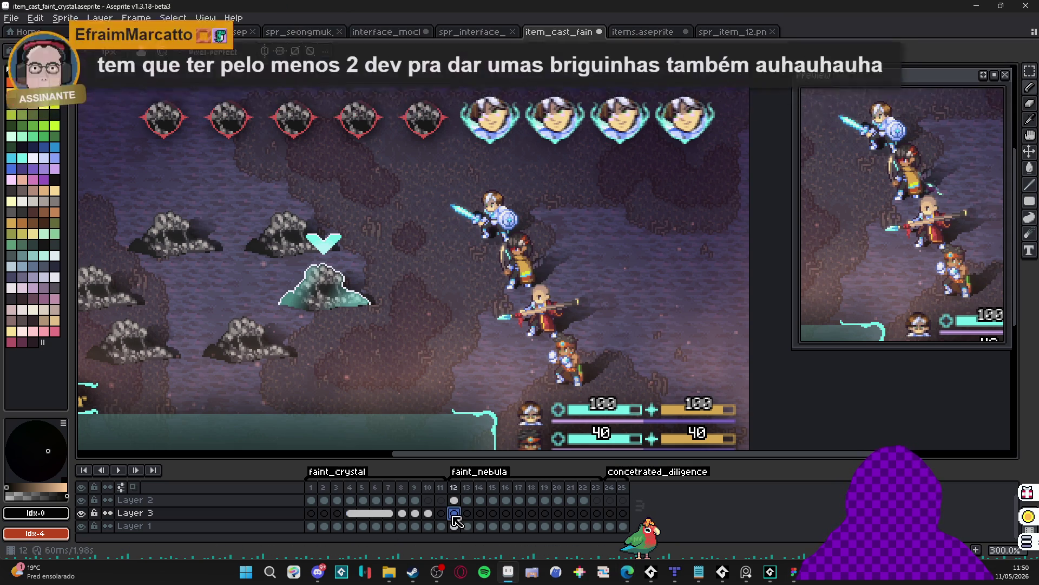
{"action": "left_click", "coordinate": [471, 514]}
{"action": "left_click", "coordinate": [480, 514]}
{"action": "left_click", "coordinate": [492, 513]}
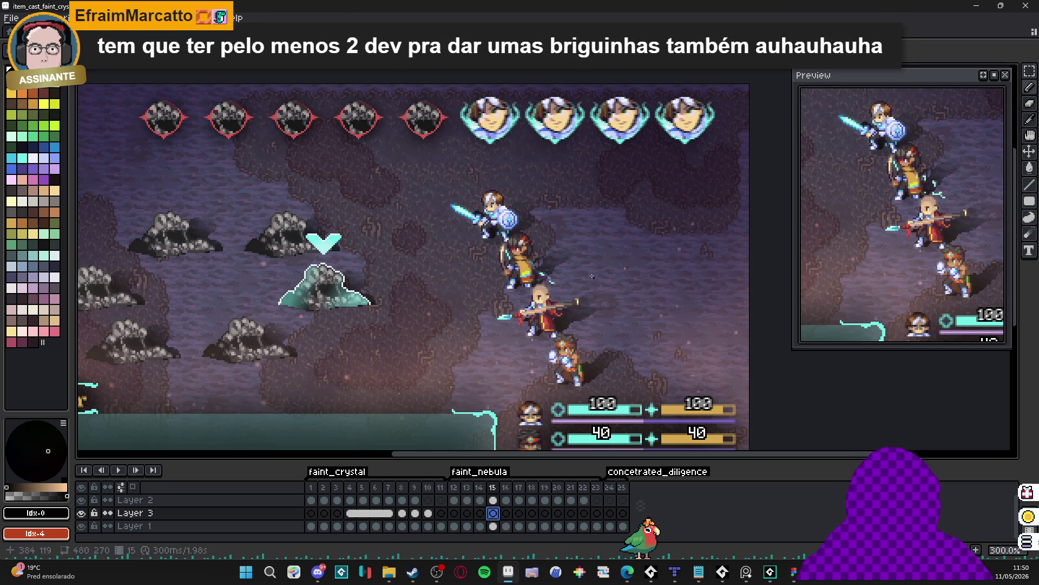
{"action": "scroll", "coordinate": [544, 271], "scroll_direction": "up", "scroll_amount": 4}
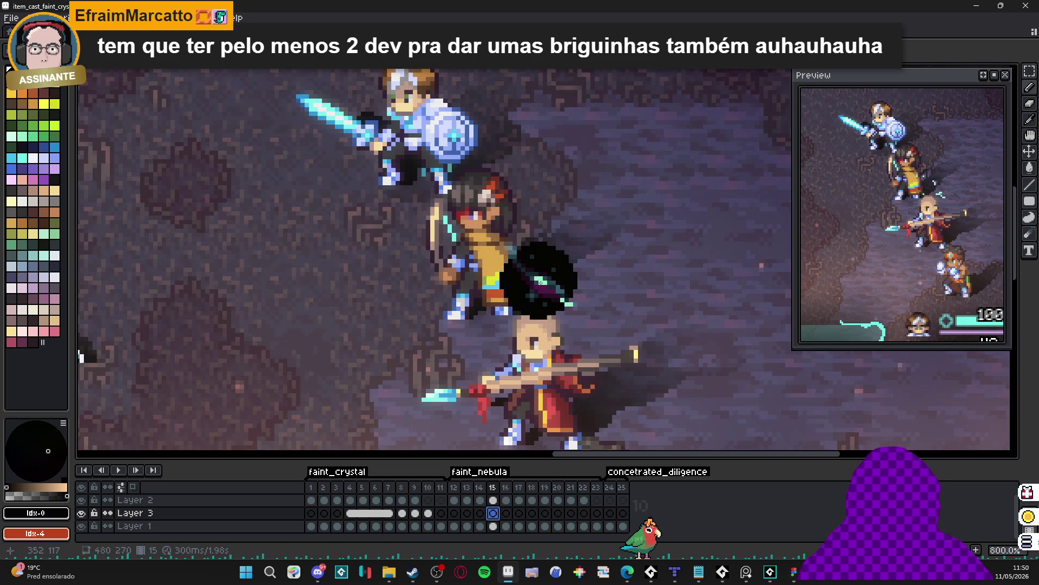
Apply a 5x5 blur to the frame 15 dark orb.
{"action": "scroll", "coordinate": [544, 281], "scroll_direction": "up", "scroll_amount": 2}
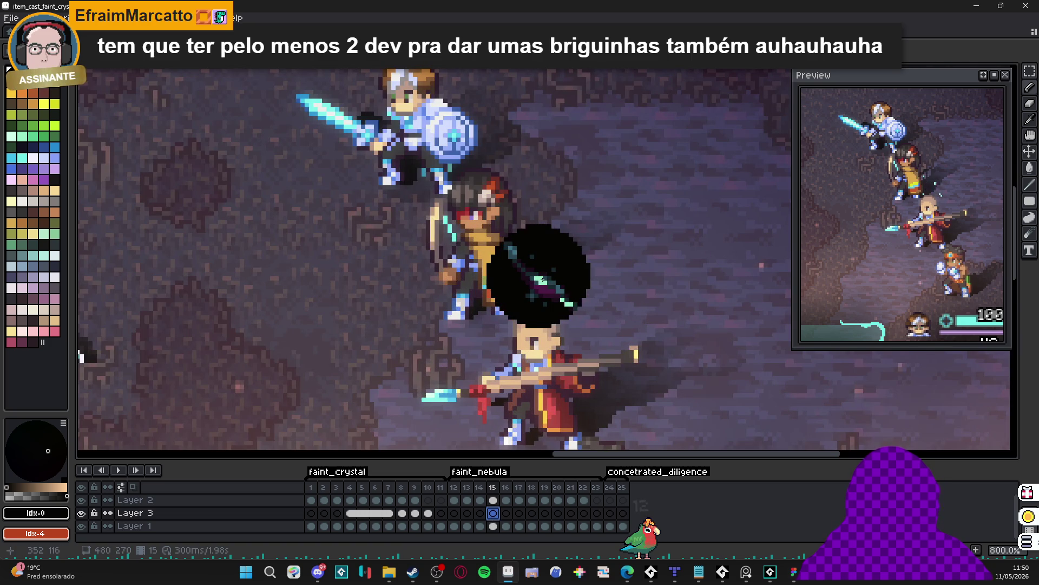
{"action": "scroll", "coordinate": [544, 281], "scroll_direction": "down", "scroll_amount": 4}
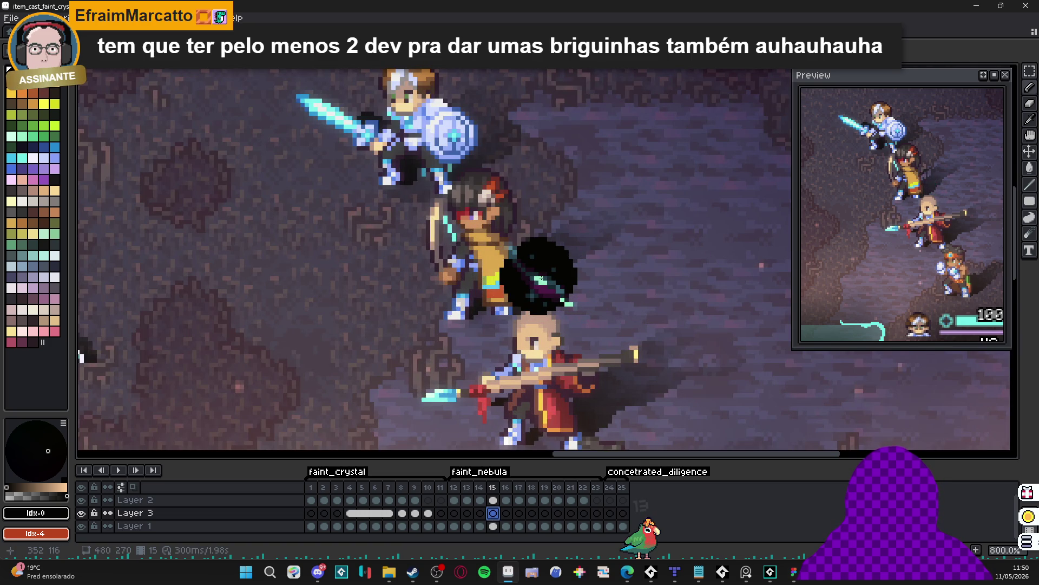
{"action": "key", "text": "F9"}
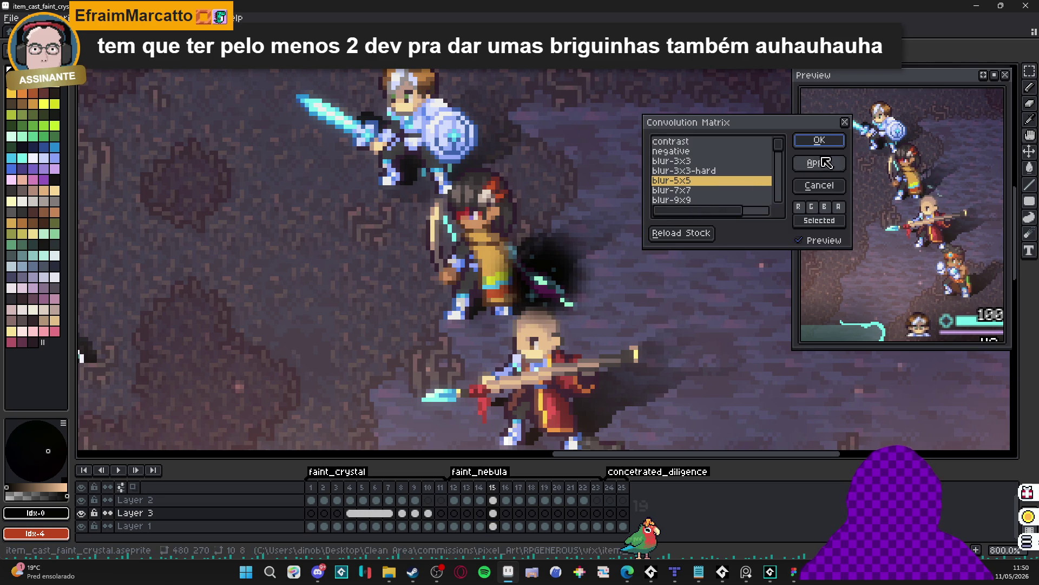
{"action": "left_click", "coordinate": [823, 164]}
Nudge the blurred orb a few pixels into place and select Layer 3 cels from frame 15.
{"action": "scroll", "coordinate": [683, 229], "scroll_direction": "down", "scroll_amount": 3}
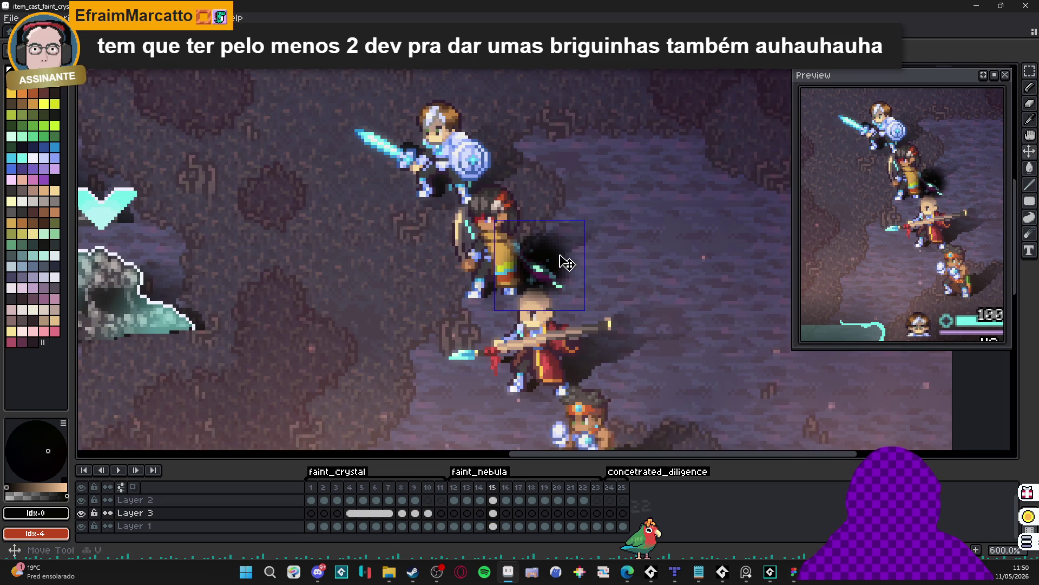
{"action": "left_click_drag", "start_coordinate": [561, 259], "coordinate": [558, 263]}
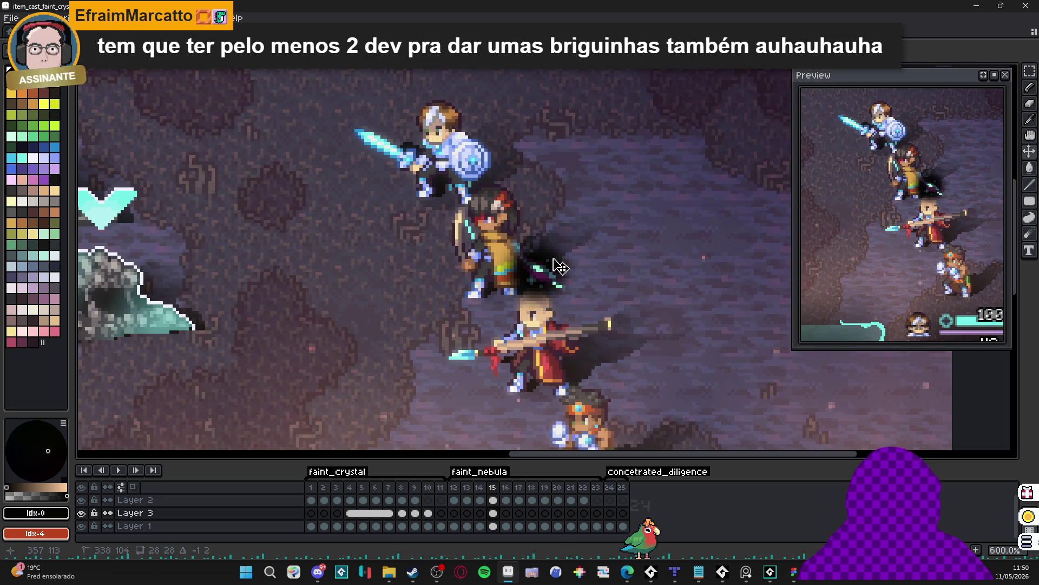
{"action": "left_click_drag", "start_coordinate": [493, 514], "coordinate": [546, 516]}
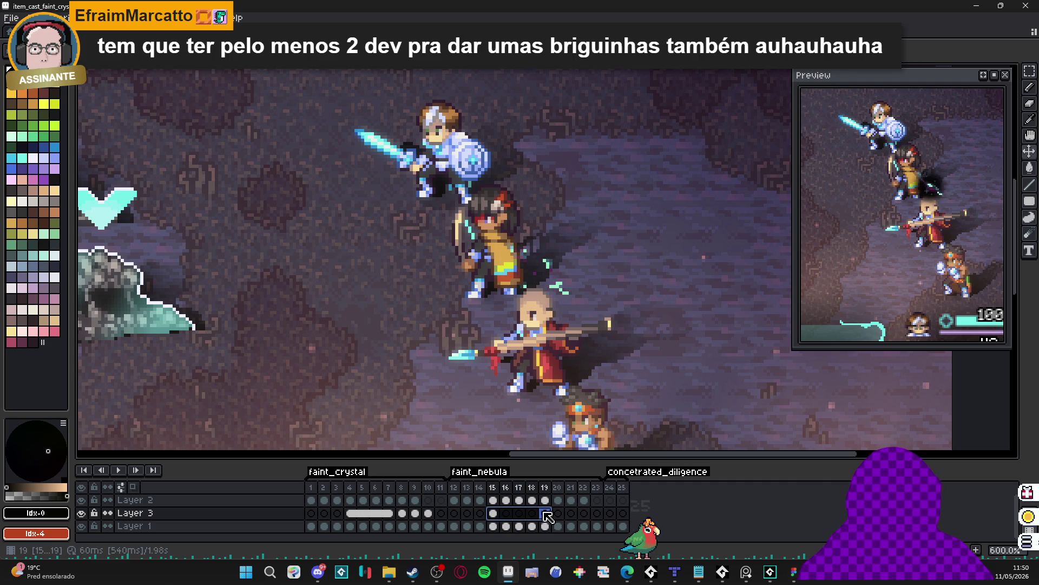
Link Layer 3's cels in frames 15–19 and set frame 14's cel to 47% opacity.
{"action": "right_click", "coordinate": [548, 515]}
{"action": "left_click", "coordinate": [554, 507]}
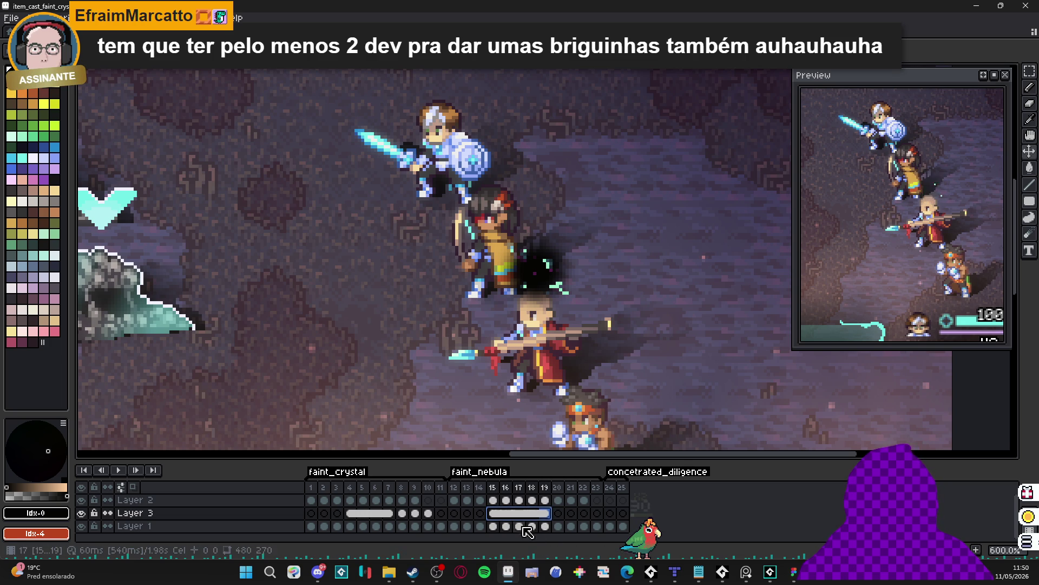
{"action": "key", "text": "Left"}
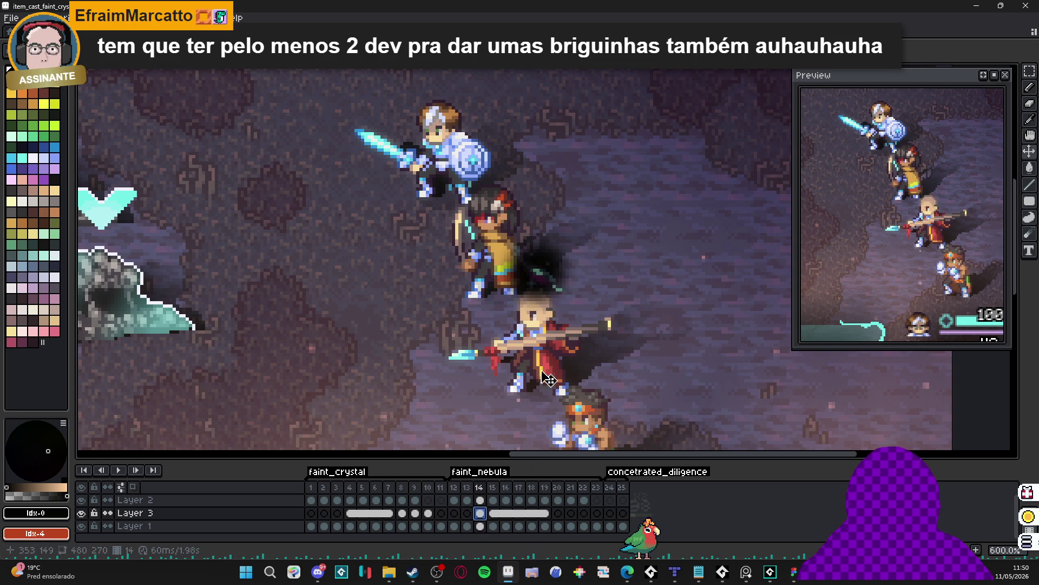
{"action": "double_click", "coordinate": [480, 513]}
{"action": "left_click_drag", "start_coordinate": [698, 427], "coordinate": [620, 427]}
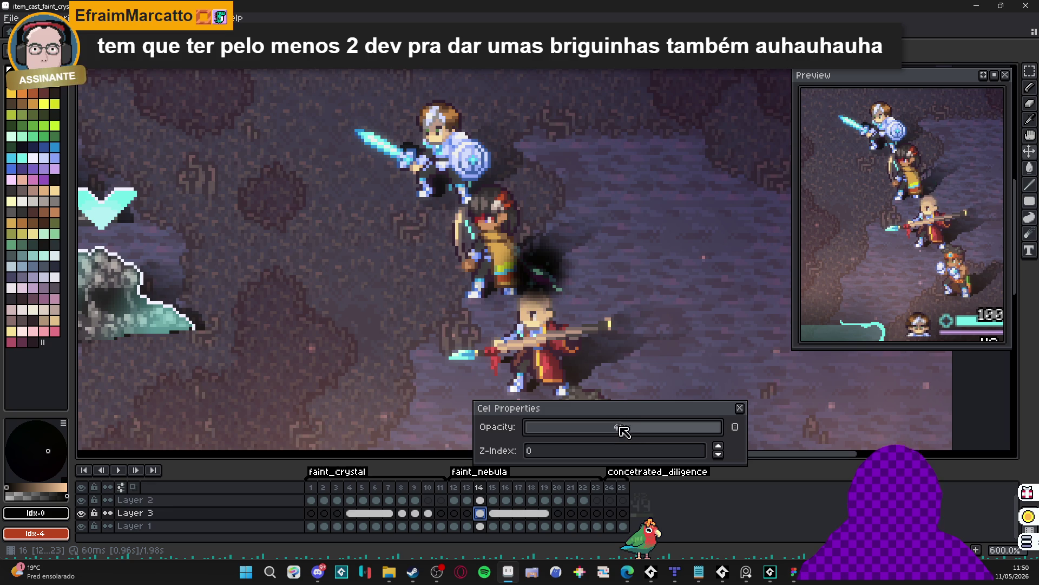
{"action": "left_click", "coordinate": [739, 408]}
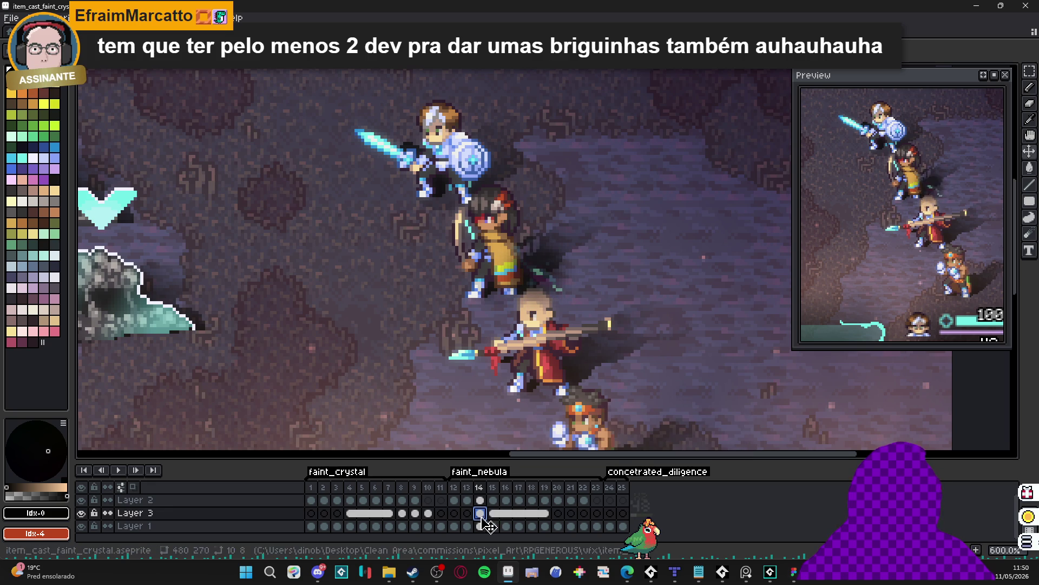
Lower the frame 13 cel's opacity to 13%.
{"action": "left_click", "coordinate": [468, 513]}
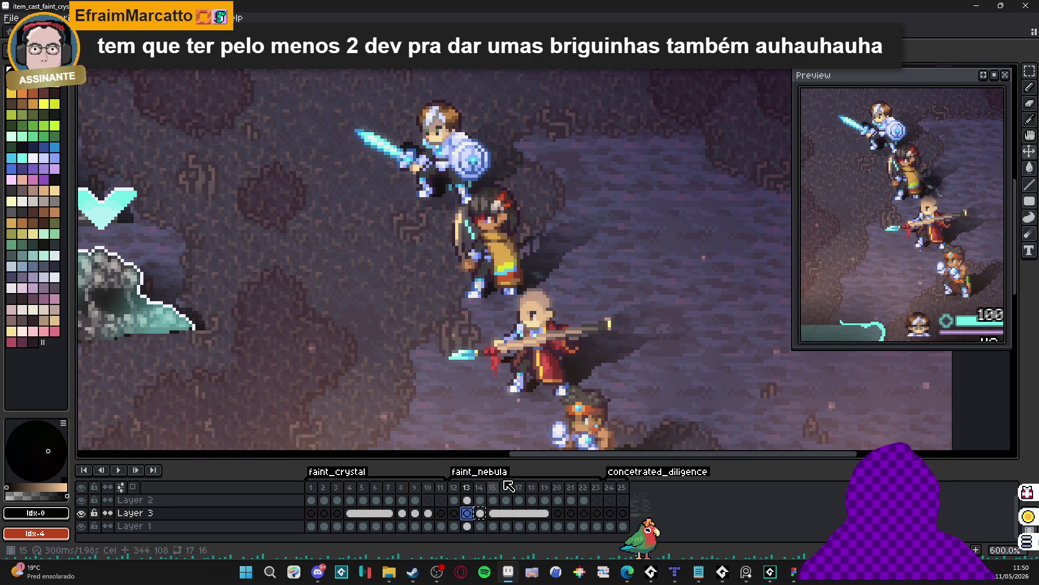
{"action": "double_click", "coordinate": [467, 513]}
{"action": "left_click_drag", "start_coordinate": [576, 427], "coordinate": [550, 427]}
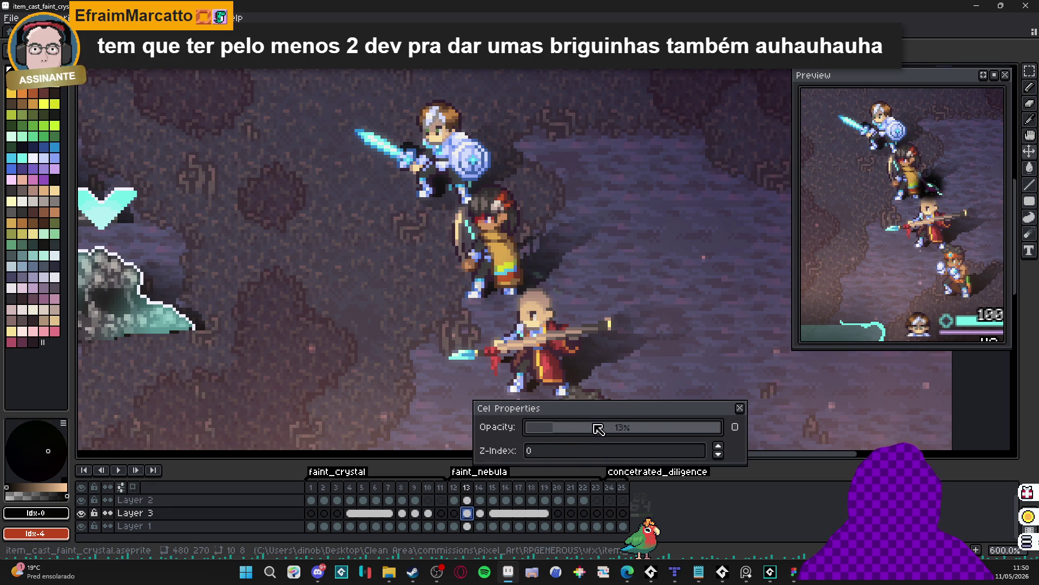
{"action": "left_click", "coordinate": [738, 410]}
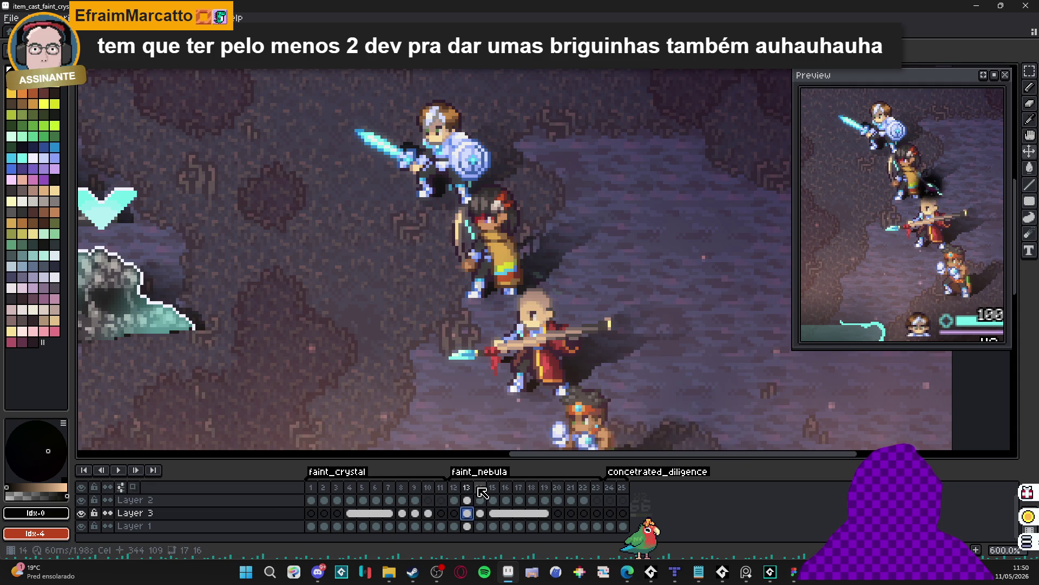
Move along Layer 3 to the frame 18 cel.
{"action": "left_click", "coordinate": [505, 512]}
{"action": "left_click", "coordinate": [518, 513]}
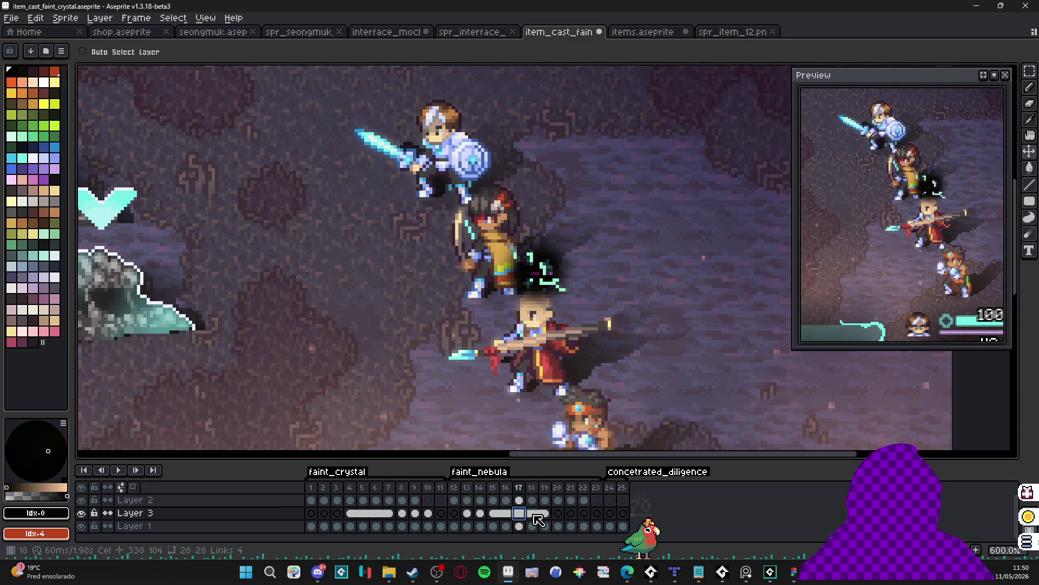
{"action": "left_click", "coordinate": [533, 514]}
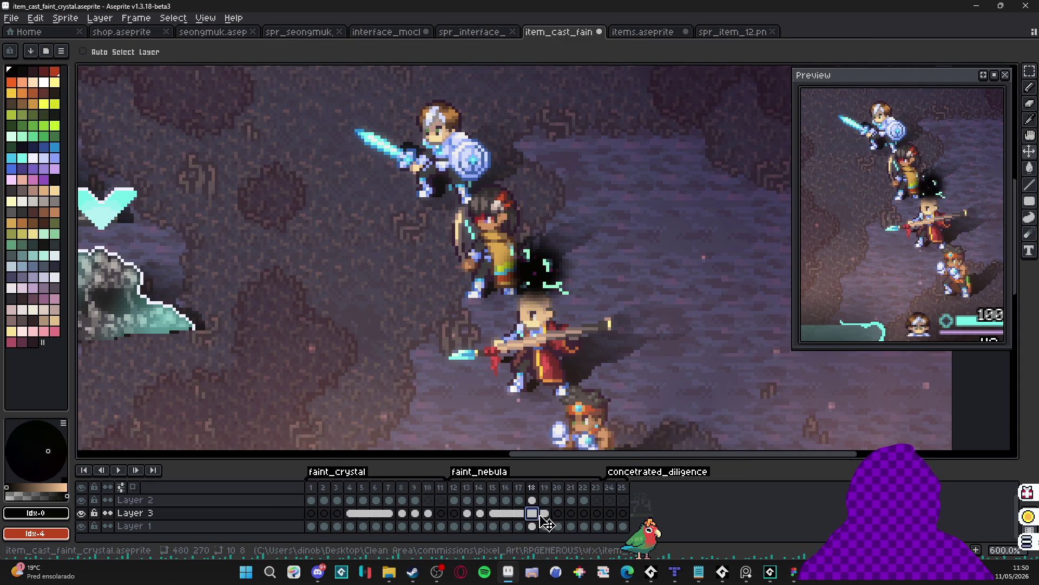
Unlink the frame 18 orb cel from its linked copies.
{"action": "right_click", "coordinate": [533, 514]}
{"action": "left_click", "coordinate": [545, 513]}
{"action": "left_click", "coordinate": [545, 513]}
{"action": "right_click", "coordinate": [546, 513]}
{"action": "key", "text": "Escape"}
{"action": "right_click", "coordinate": [554, 516]}
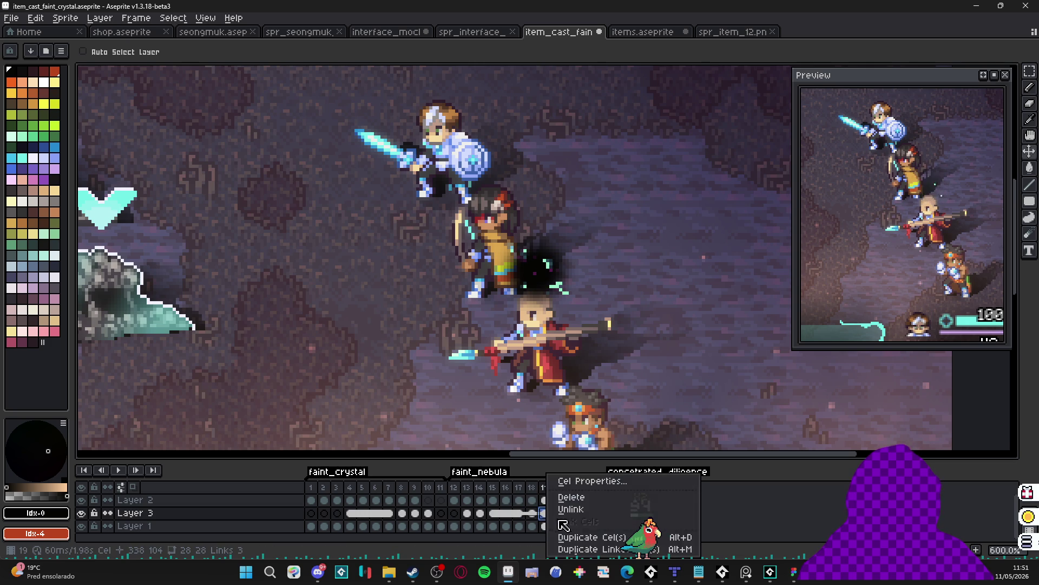
{"action": "left_click", "coordinate": [582, 508]}
Set frame 18's cel to 50% opacity and frame 19's cel to 12%.
{"action": "left_click", "coordinate": [533, 515]}
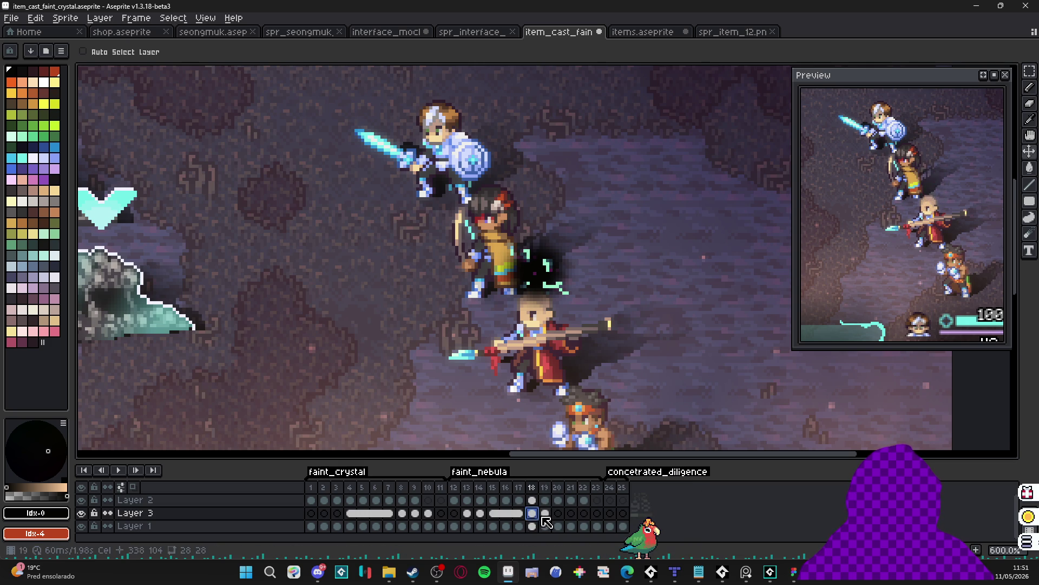
{"action": "double_click", "coordinate": [533, 514]}
{"action": "left_click", "coordinate": [623, 427]}
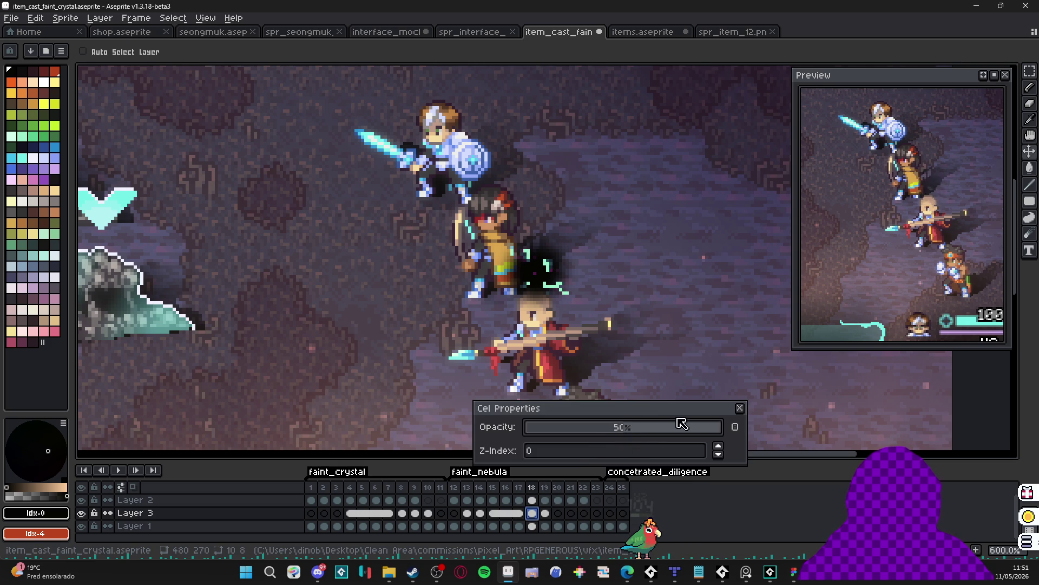
{"action": "left_click", "coordinate": [737, 410]}
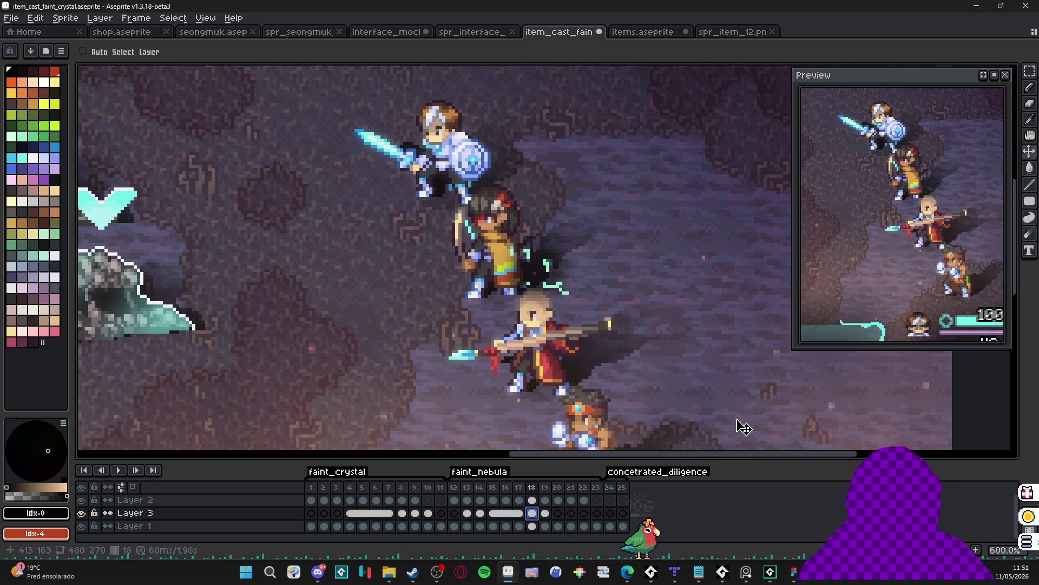
{"action": "double_click", "coordinate": [544, 513]}
{"action": "left_click", "coordinate": [551, 428]}
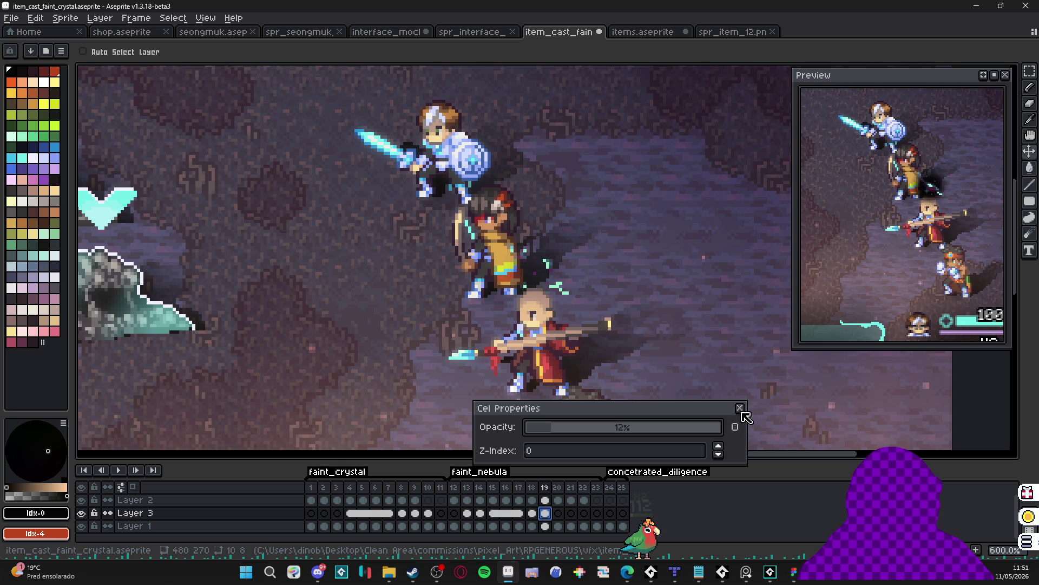
{"action": "left_click", "coordinate": [740, 408]}
{"action": "left_click", "coordinate": [494, 514]}
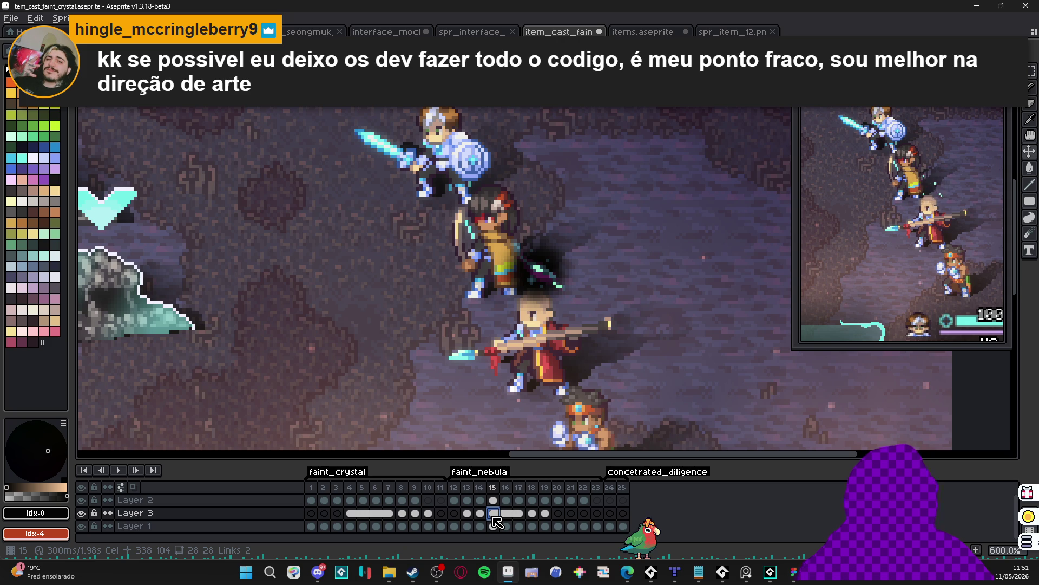
Lower the frame 15 cel to about 70% opacity and confirm frame 16 matches.
{"action": "double_click", "coordinate": [494, 516]}
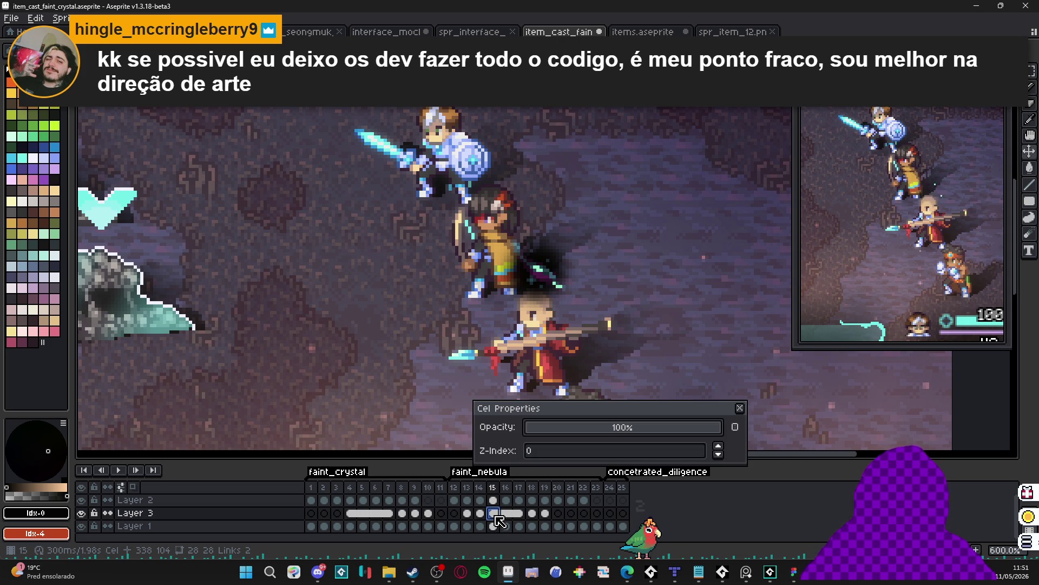
{"action": "left_click", "coordinate": [694, 430]}
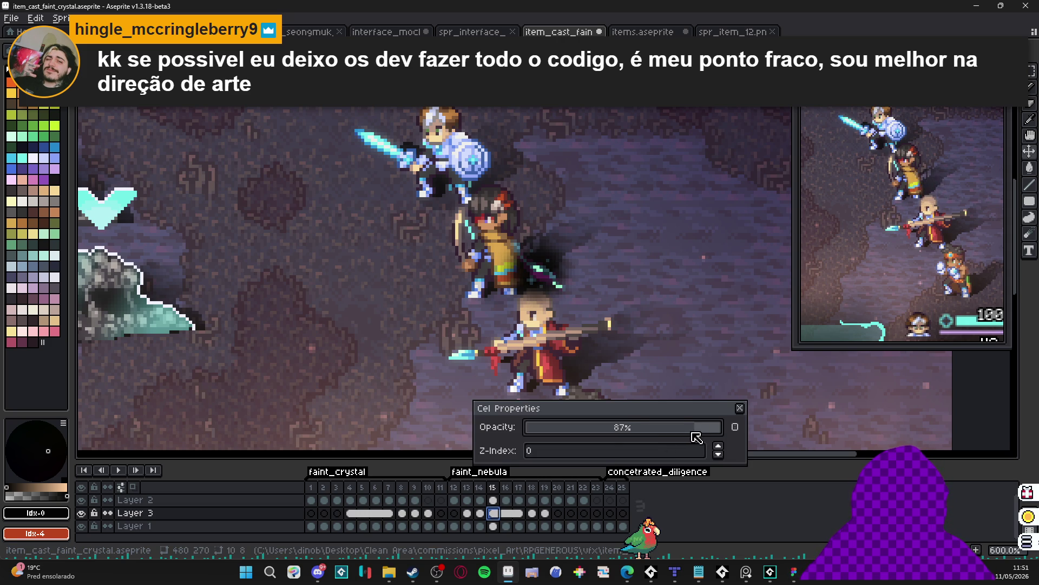
{"action": "left_click_drag", "start_coordinate": [691, 438], "coordinate": [679, 438]}
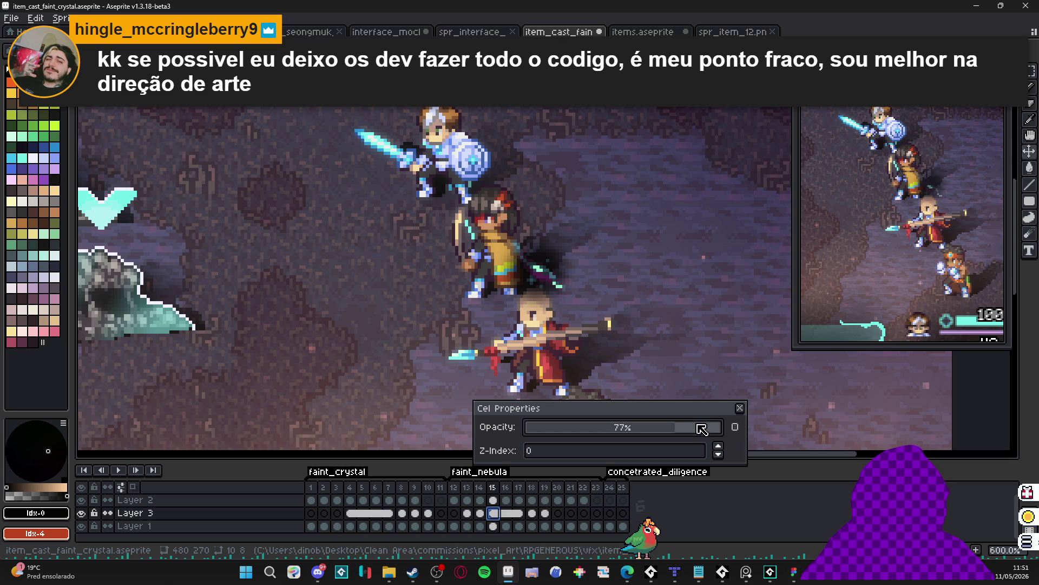
{"action": "left_click_drag", "start_coordinate": [671, 431], "coordinate": [666, 432]}
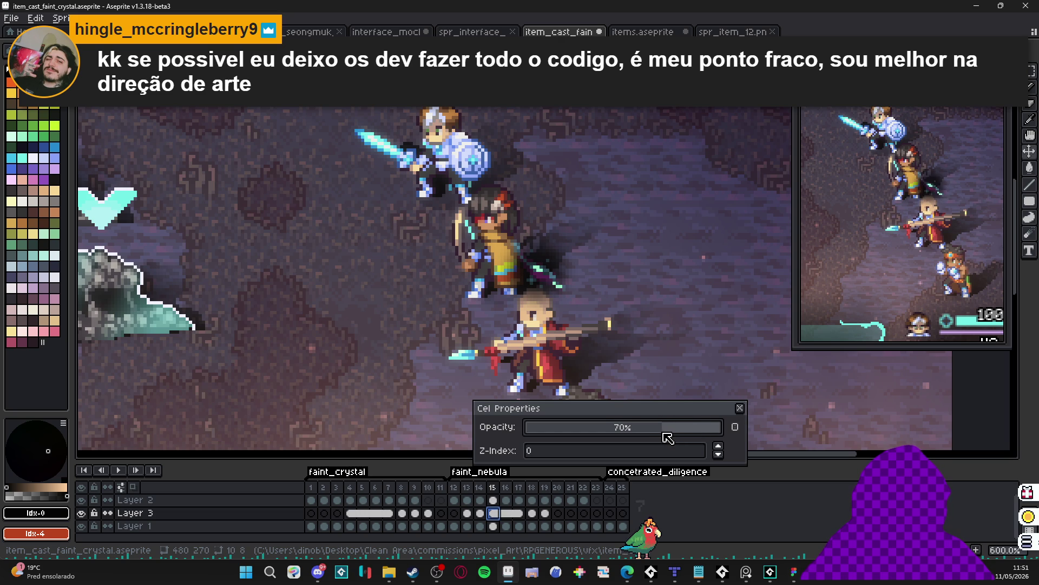
{"action": "left_click", "coordinate": [740, 408]}
{"action": "double_click", "coordinate": [506, 514]}
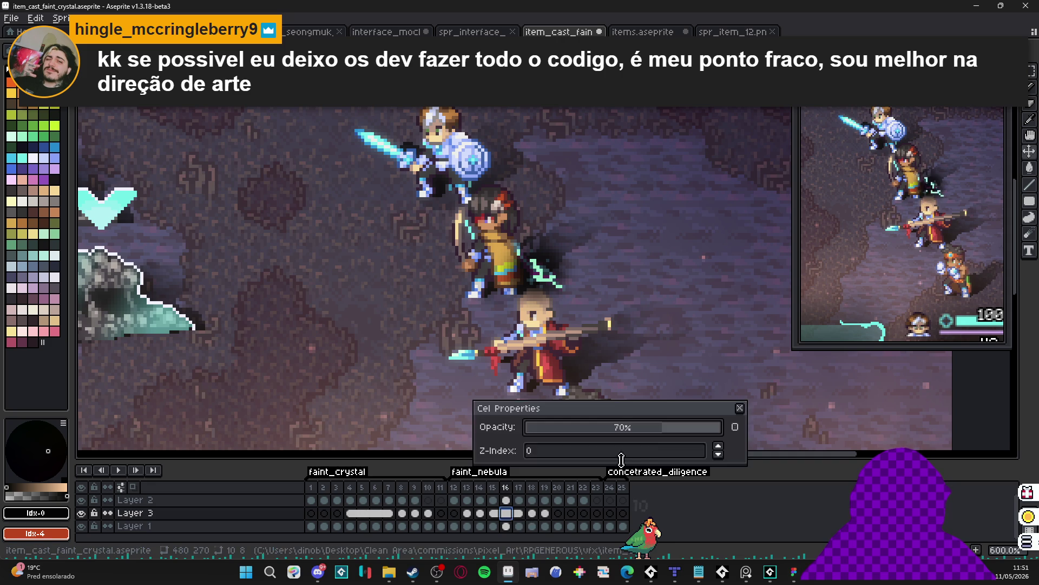
{"action": "left_click", "coordinate": [740, 407]}
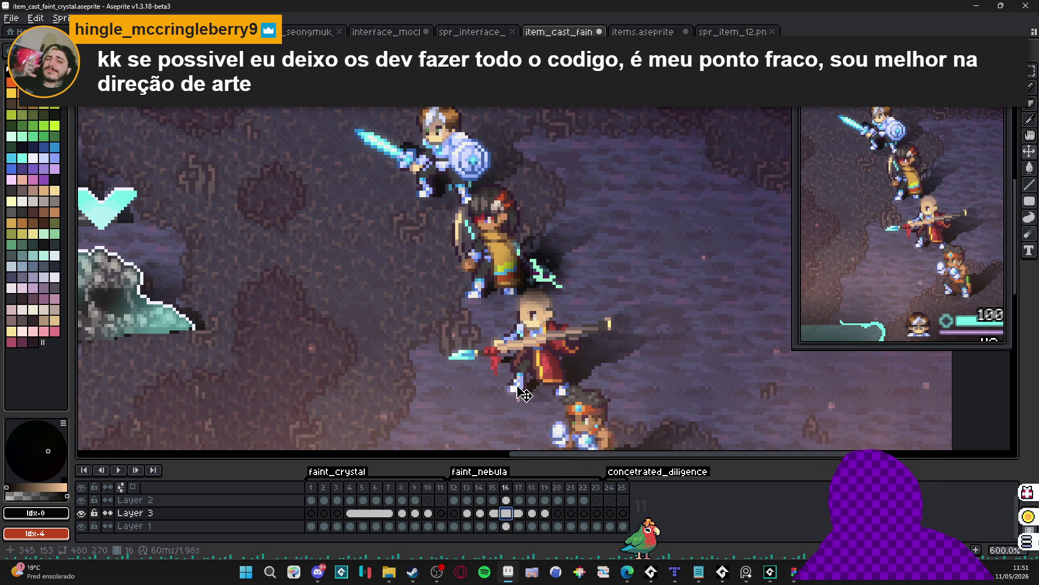
Jump to frame 24, select Layer 2 at frame 2, and switch to Discord.
{"action": "left_click", "coordinate": [610, 487]}
{"action": "left_click", "coordinate": [324, 500]}
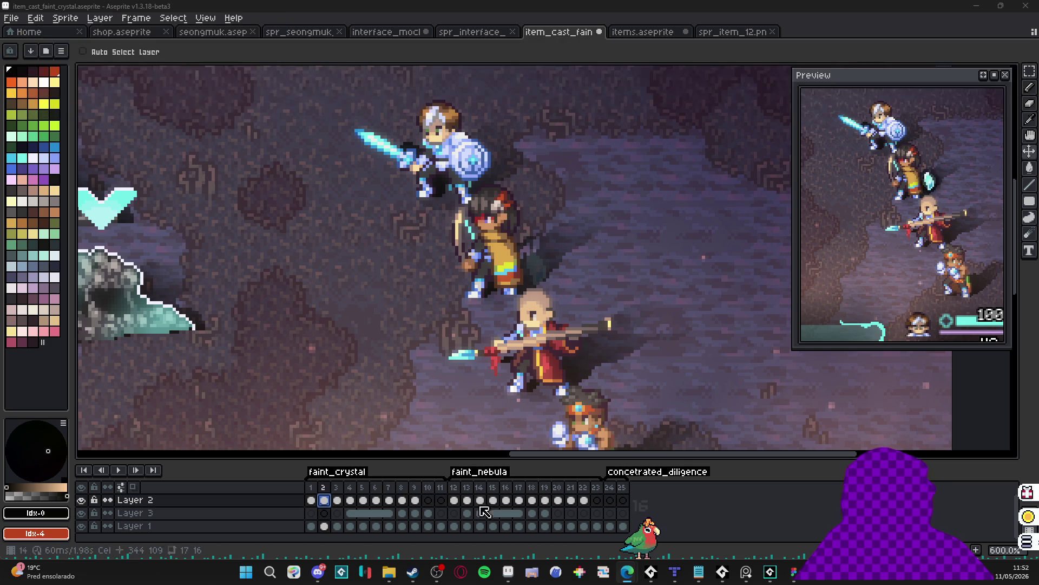
{"action": "left_click", "coordinate": [319, 571]}
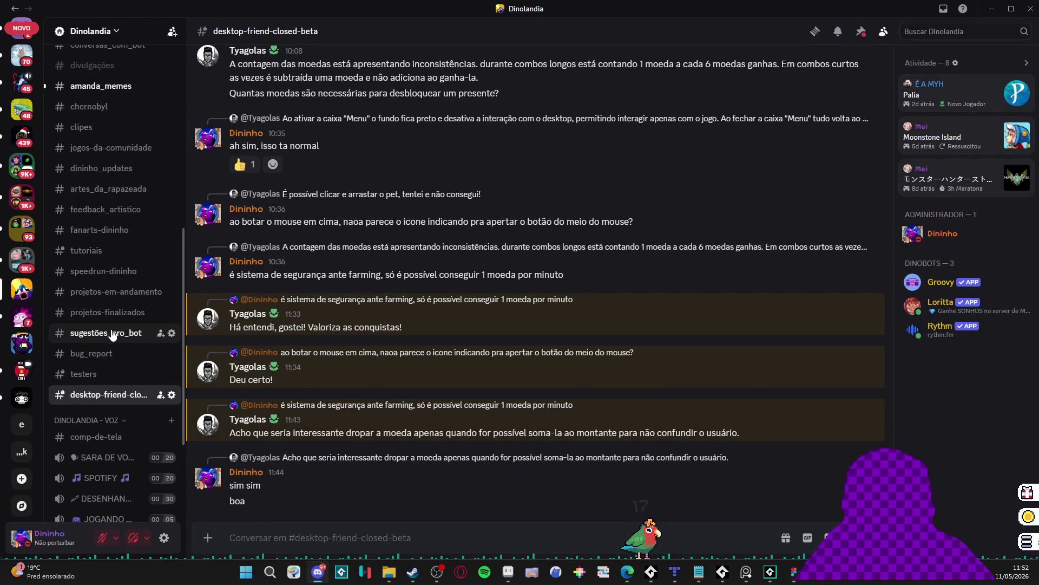
Open the Dinolandia #gamedev channel, then minimize Discord back to Aseprite.
{"action": "scroll", "coordinate": [113, 325], "scroll_direction": "up", "scroll_amount": 2}
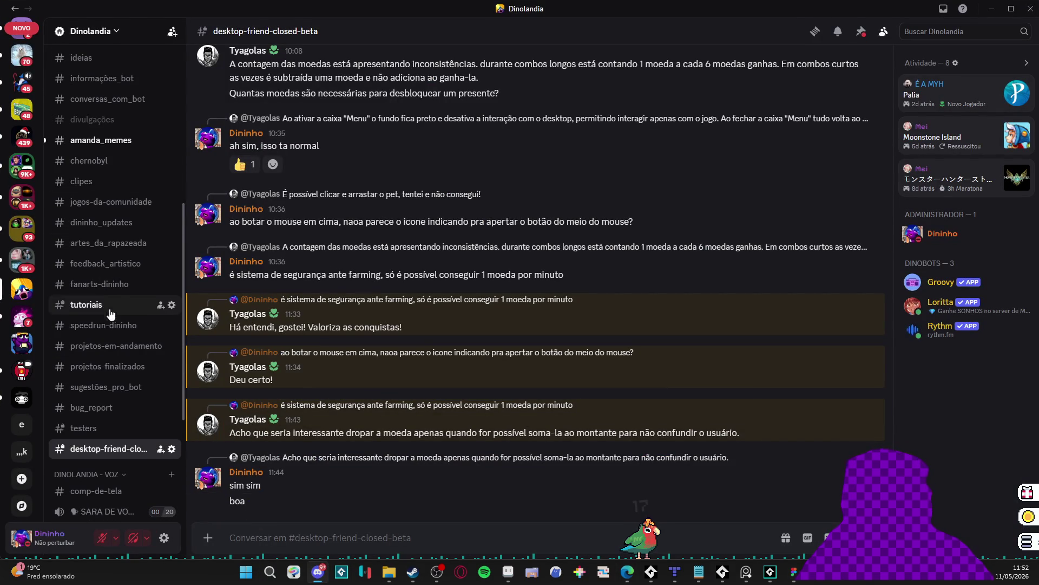
{"action": "scroll", "coordinate": [118, 419], "scroll_direction": "up", "scroll_amount": 5}
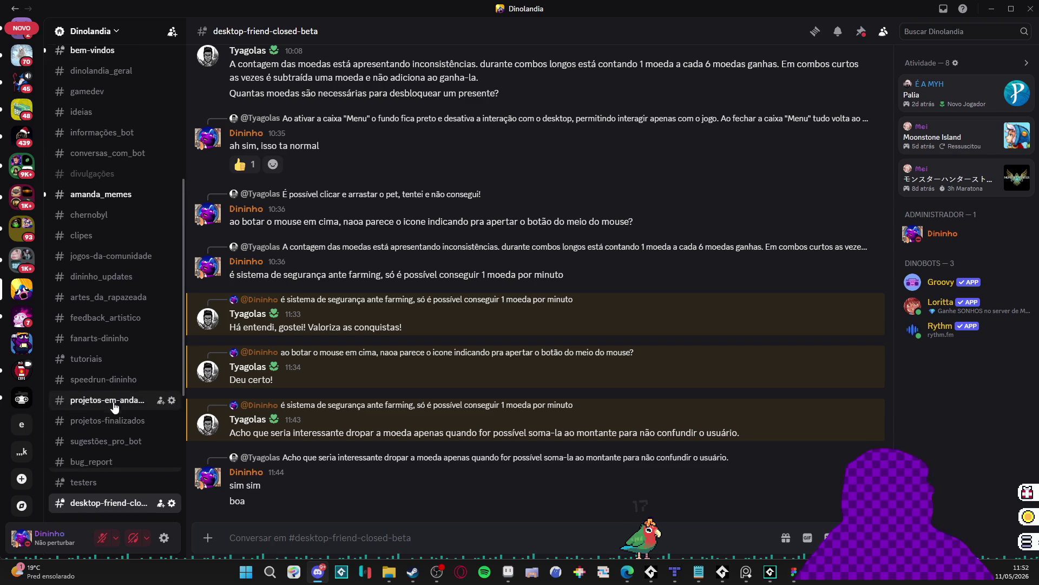
{"action": "left_click", "coordinate": [105, 207]}
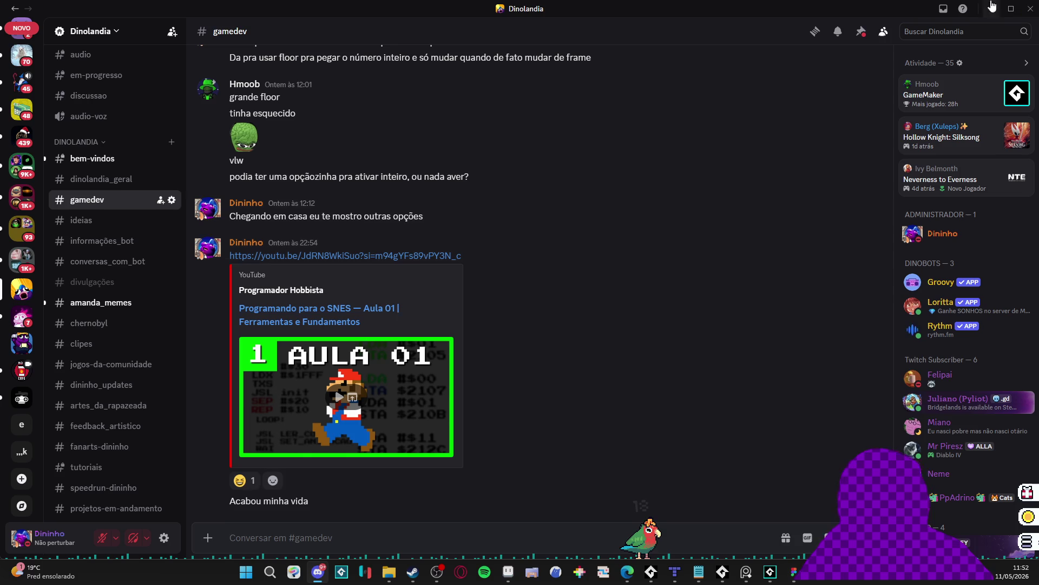
{"action": "left_click", "coordinate": [995, 8]}
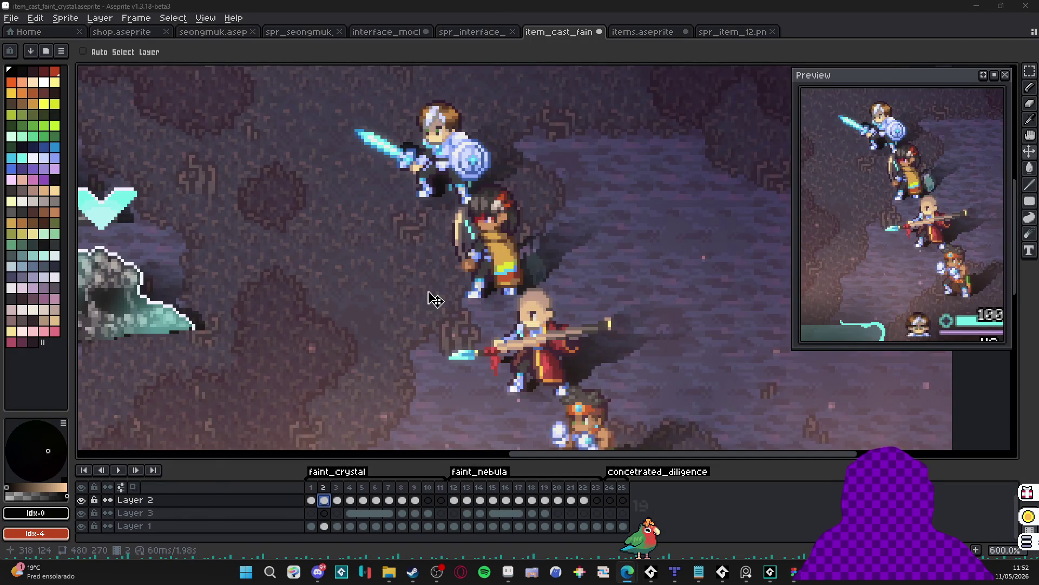
Frame the party and battle UI on the canvas, then flip between frames 1 and 12.
{"action": "scroll", "coordinate": [445, 309], "scroll_direction": "down", "scroll_amount": 3}
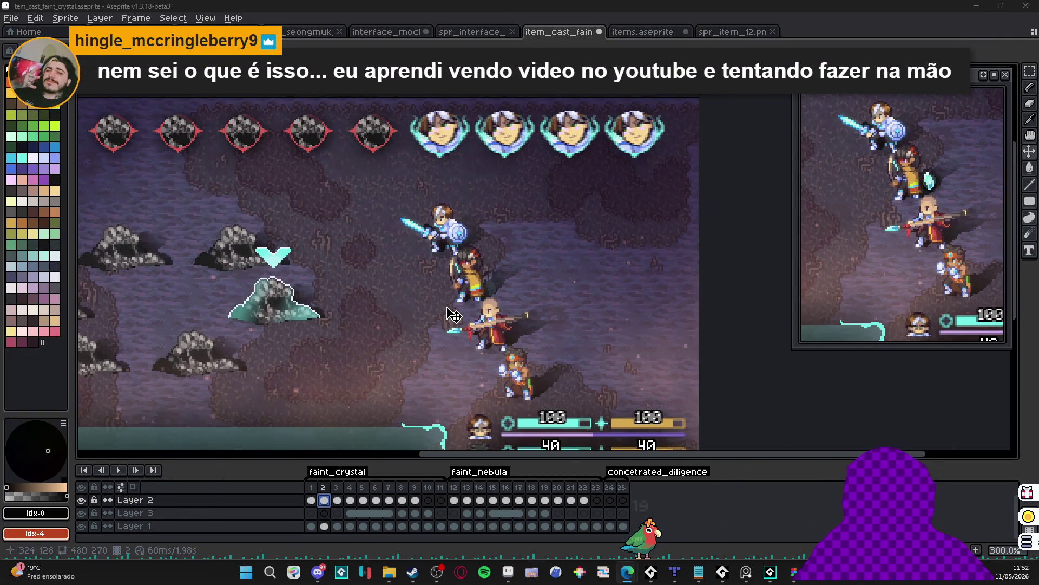
{"action": "scroll", "coordinate": [447, 314], "scroll_direction": "up", "scroll_amount": 1}
{"action": "left_click_drag", "start_coordinate": [471, 297], "coordinate": [495, 266]}
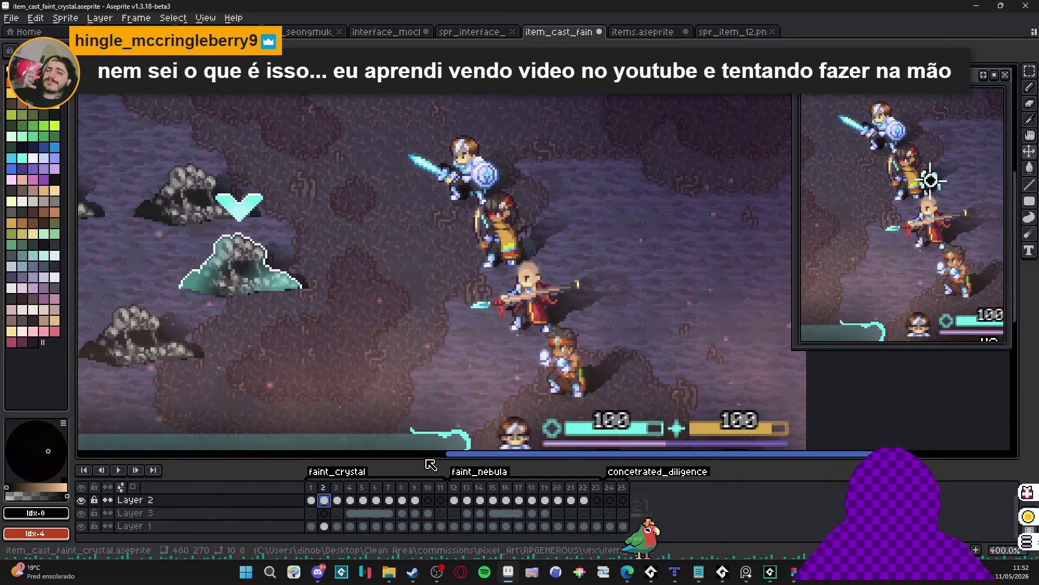
{"action": "left_click", "coordinate": [459, 497]}
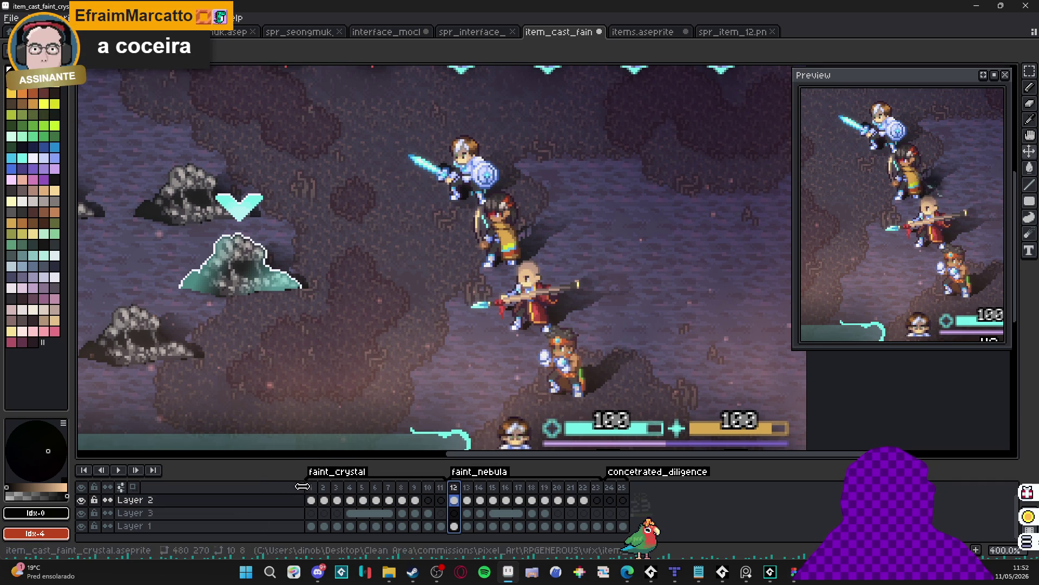
{"action": "left_click", "coordinate": [306, 493]}
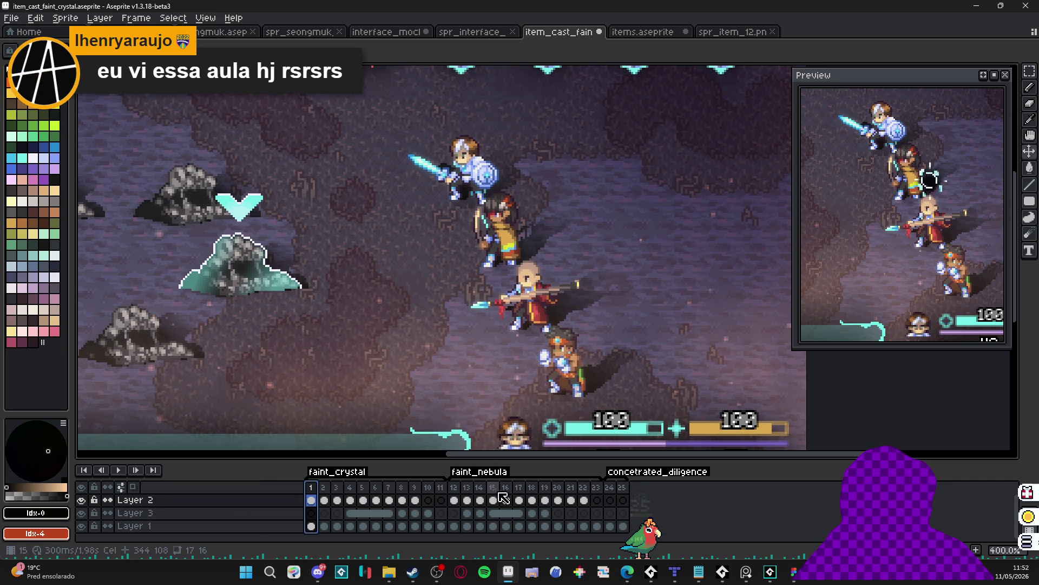
{"action": "left_click", "coordinate": [455, 496]}
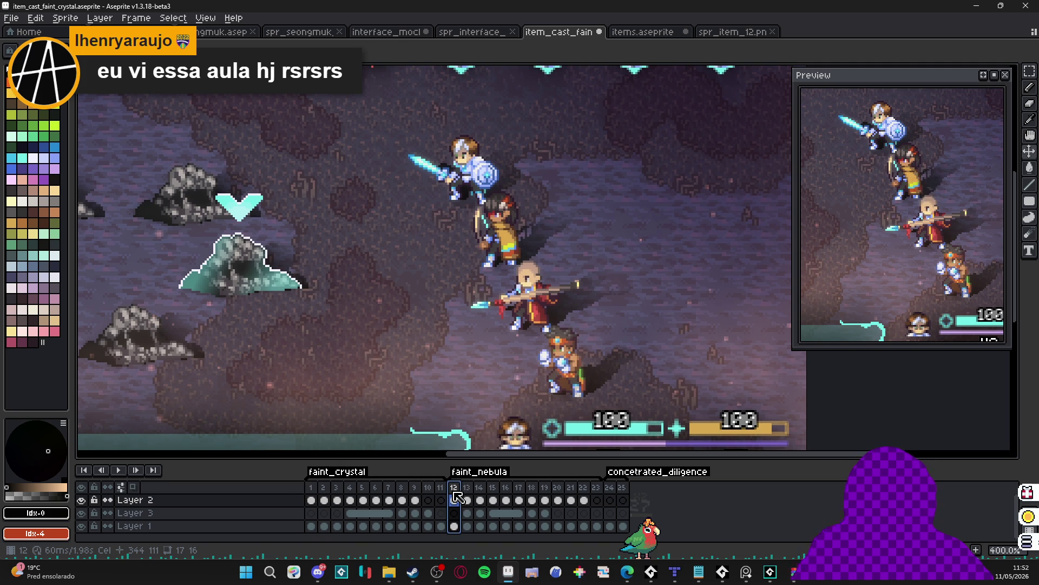
{"action": "left_click", "coordinate": [312, 486]}
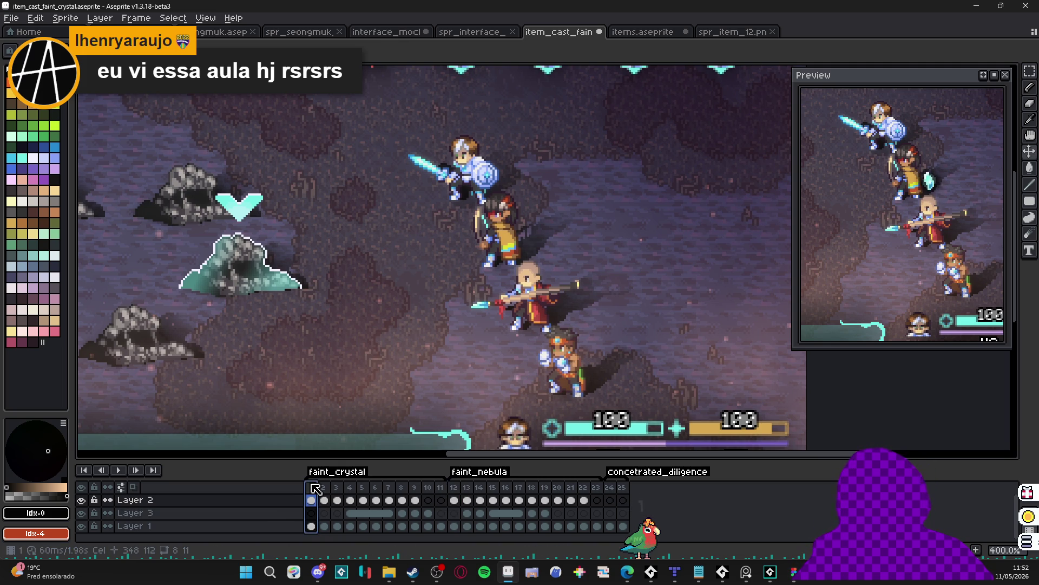
{"action": "left_click", "coordinate": [458, 491]}
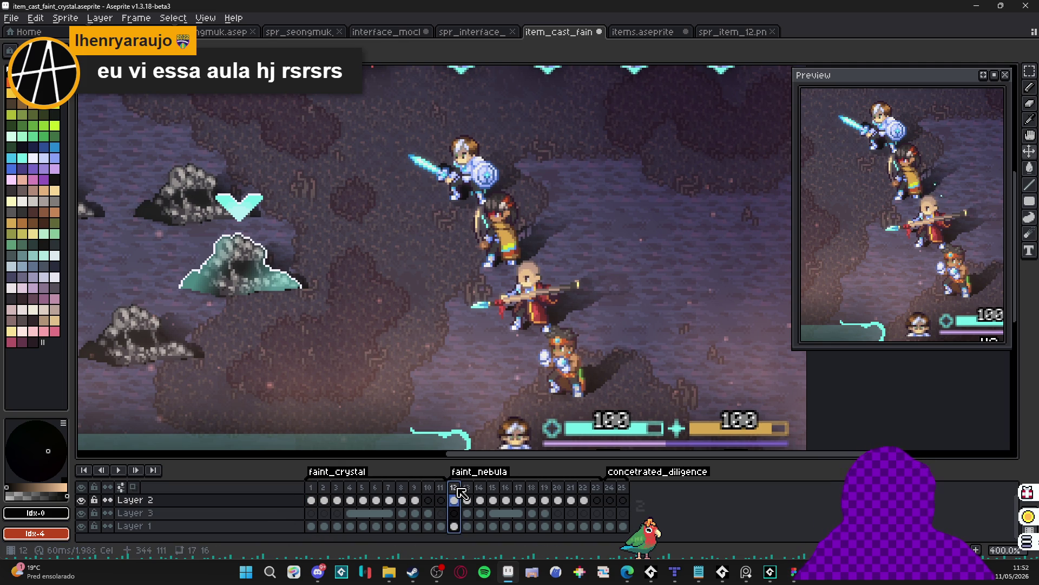
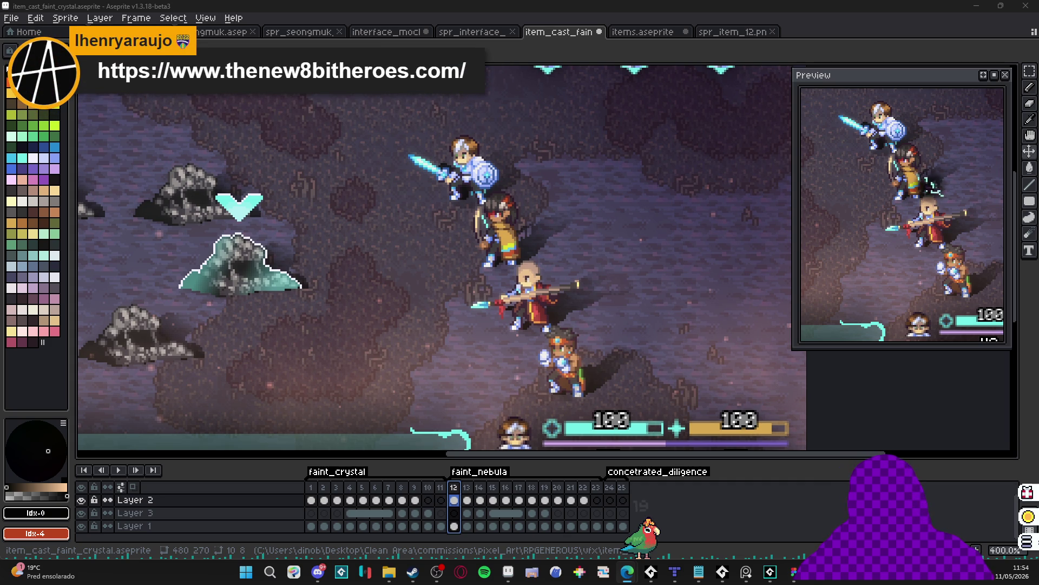
Scroll through the NESmaker homepage in the browser.
{"action": "key", "text": "alt+Tab"}
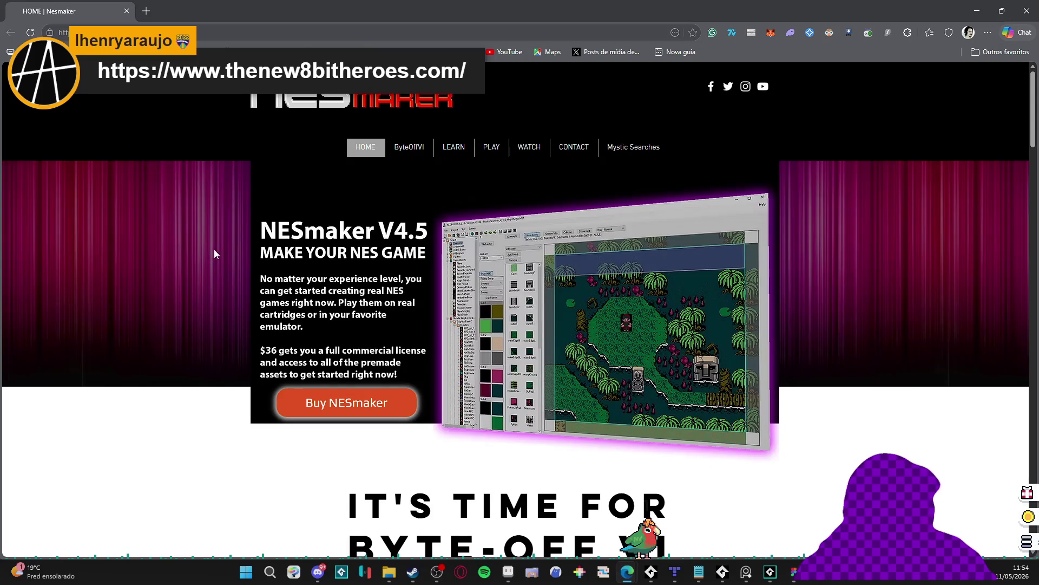
{"action": "scroll", "coordinate": [223, 241], "scroll_direction": "down", "scroll_amount": 15}
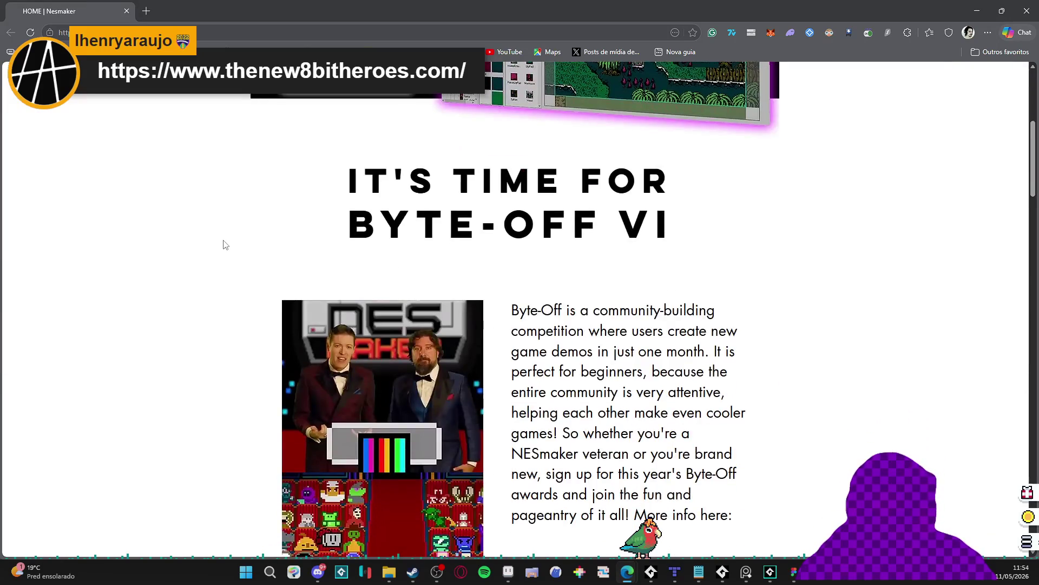
{"action": "scroll", "coordinate": [224, 243], "scroll_direction": "down", "scroll_amount": 18}
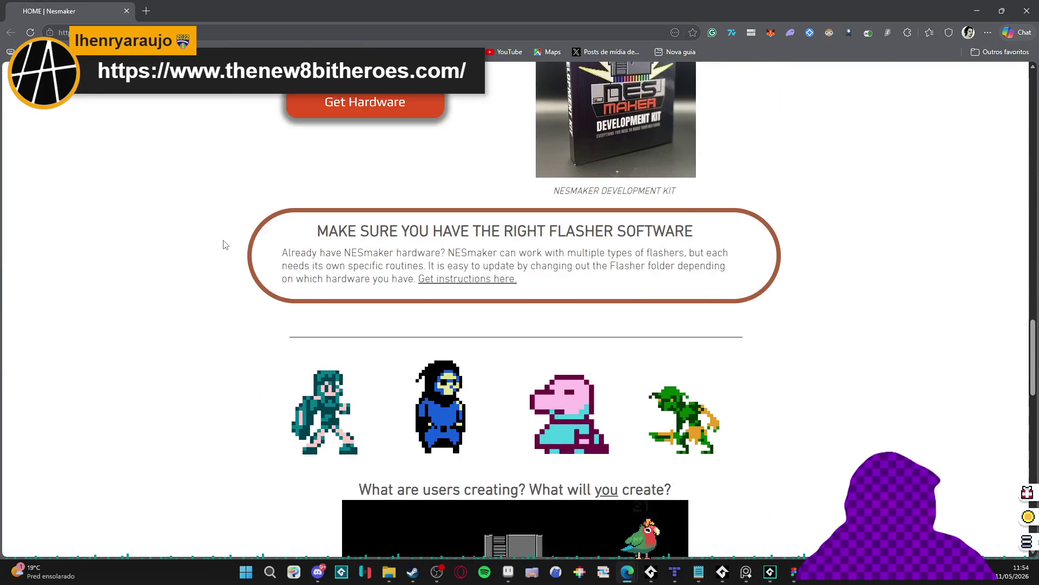
{"action": "scroll", "coordinate": [226, 236], "scroll_direction": "down", "scroll_amount": 10}
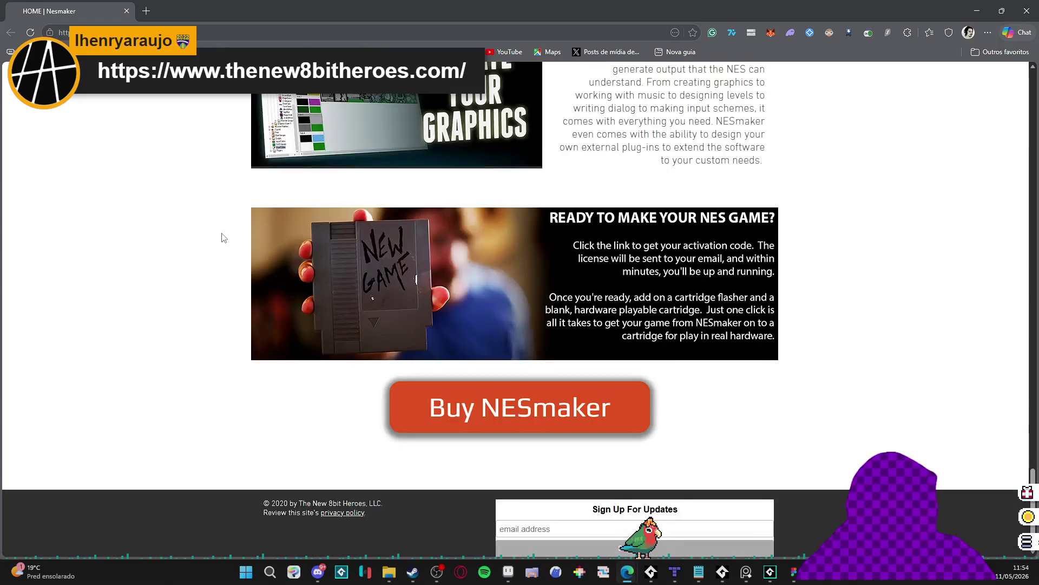
{"action": "scroll", "coordinate": [223, 239], "scroll_direction": "down", "scroll_amount": 1}
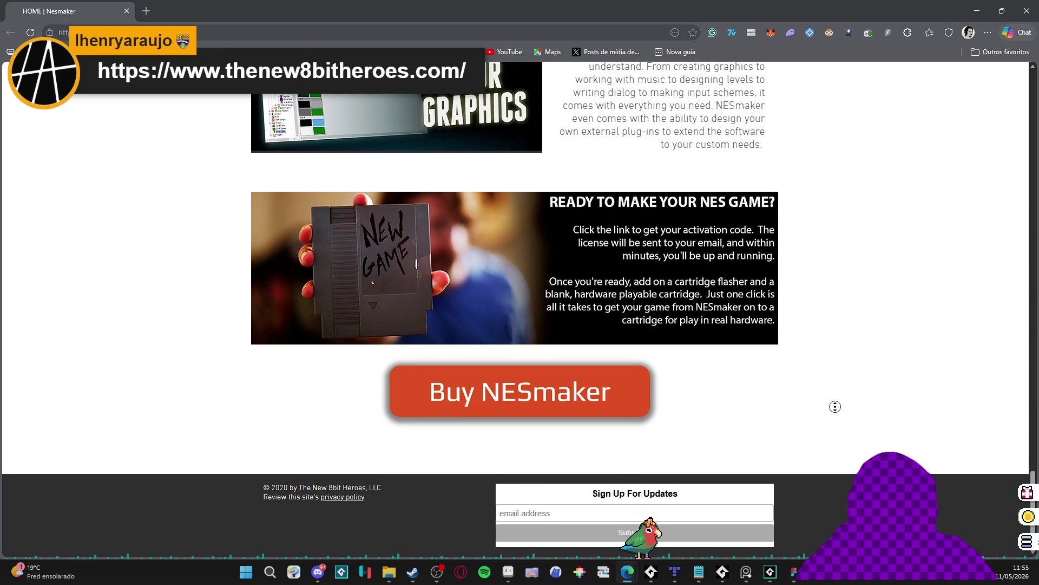
{"action": "scroll", "coordinate": [837, 403], "scroll_direction": "up", "scroll_amount": 20}
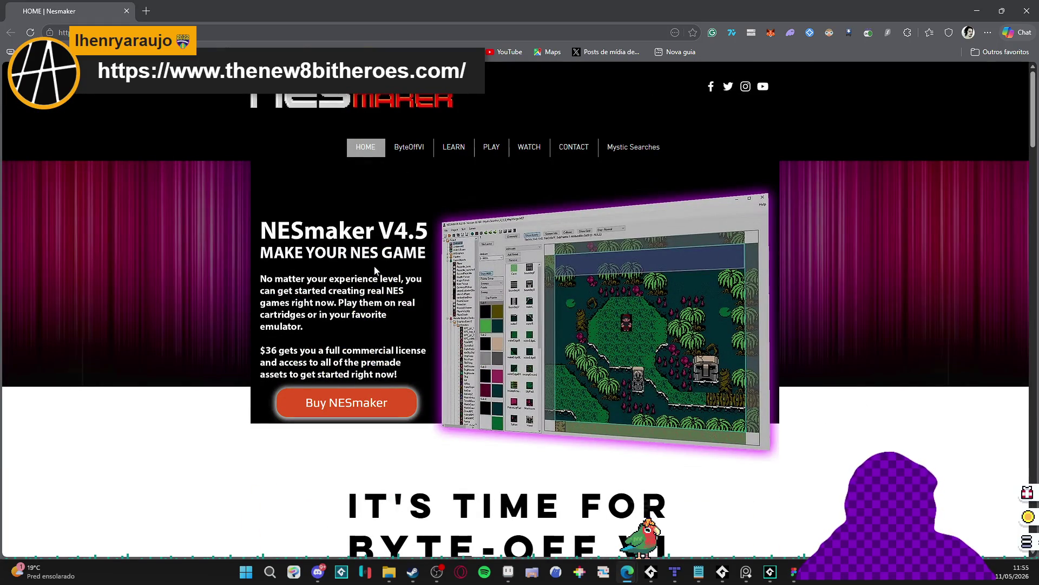
{"action": "scroll", "coordinate": [129, 306], "scroll_direction": "down", "scroll_amount": 10}
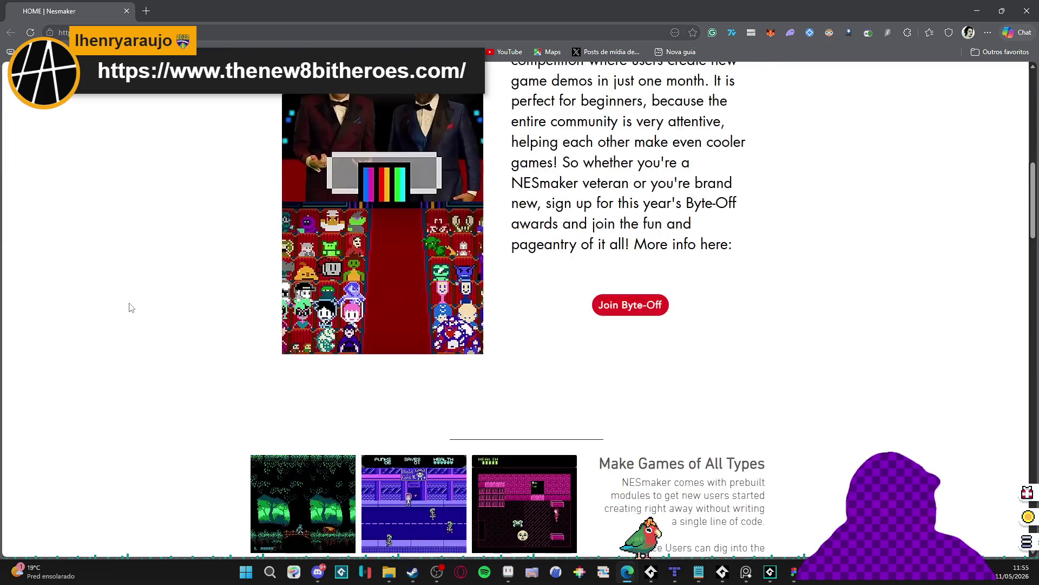
{"action": "scroll", "coordinate": [130, 307], "scroll_direction": "down", "scroll_amount": 5}
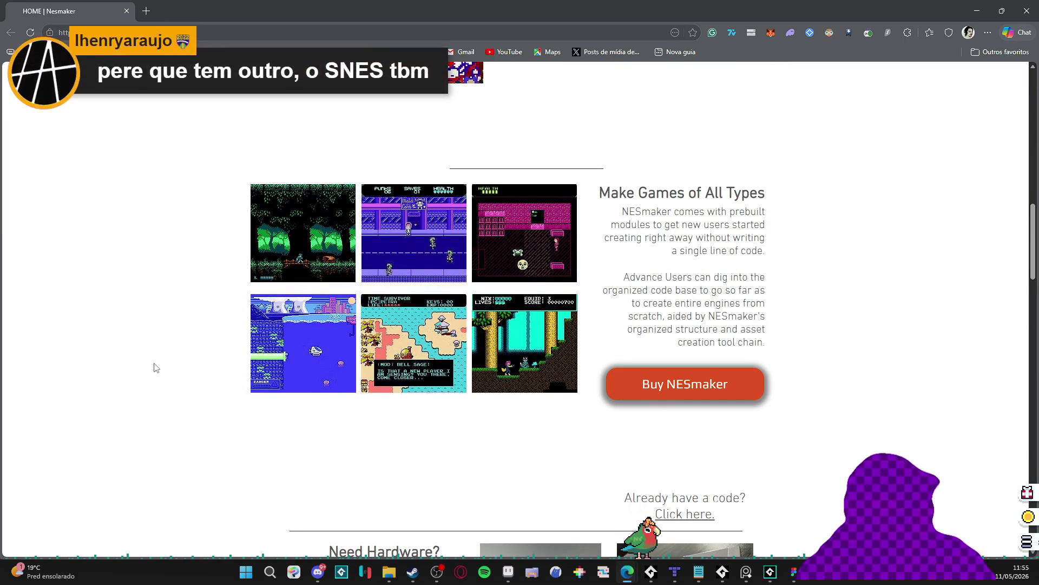
{"action": "scroll", "coordinate": [151, 363], "scroll_direction": "down", "scroll_amount": 10}
{"action": "scroll", "coordinate": [151, 363], "scroll_direction": "down", "scroll_amount": 8}
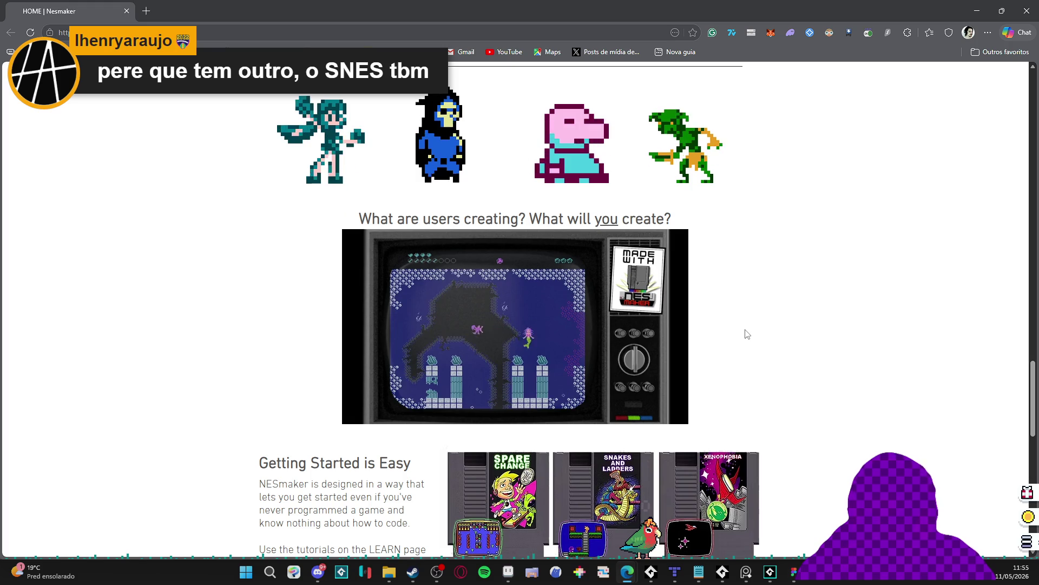
{"action": "scroll", "coordinate": [747, 334], "scroll_direction": "down", "scroll_amount": 5}
{"action": "scroll", "coordinate": [819, 355], "scroll_direction": "down", "scroll_amount": 8}
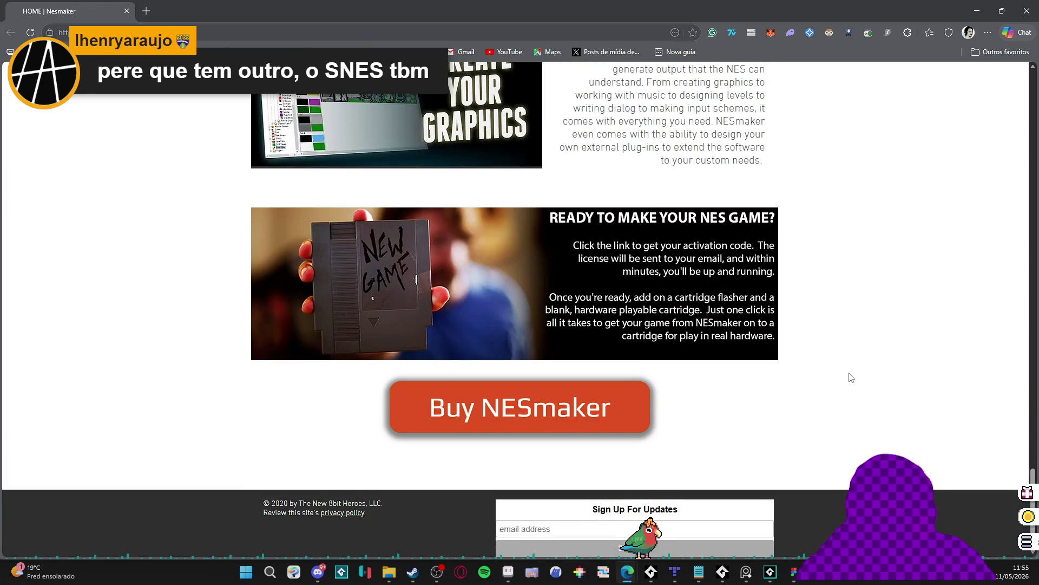
{"action": "scroll", "coordinate": [893, 441], "scroll_direction": "down", "scroll_amount": 1}
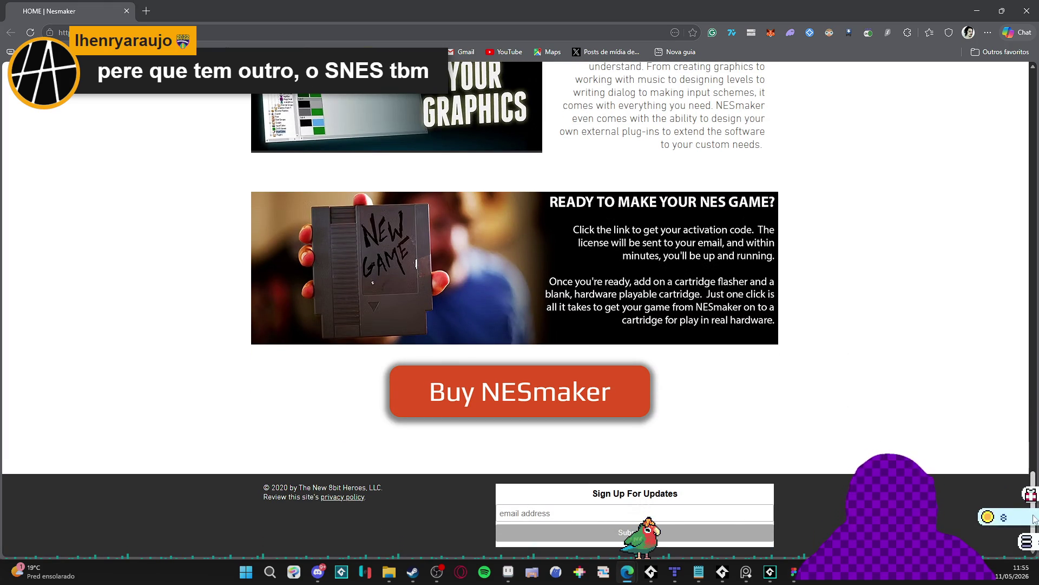
{"action": "scroll", "coordinate": [1018, 325], "scroll_direction": "up", "scroll_amount": 20}
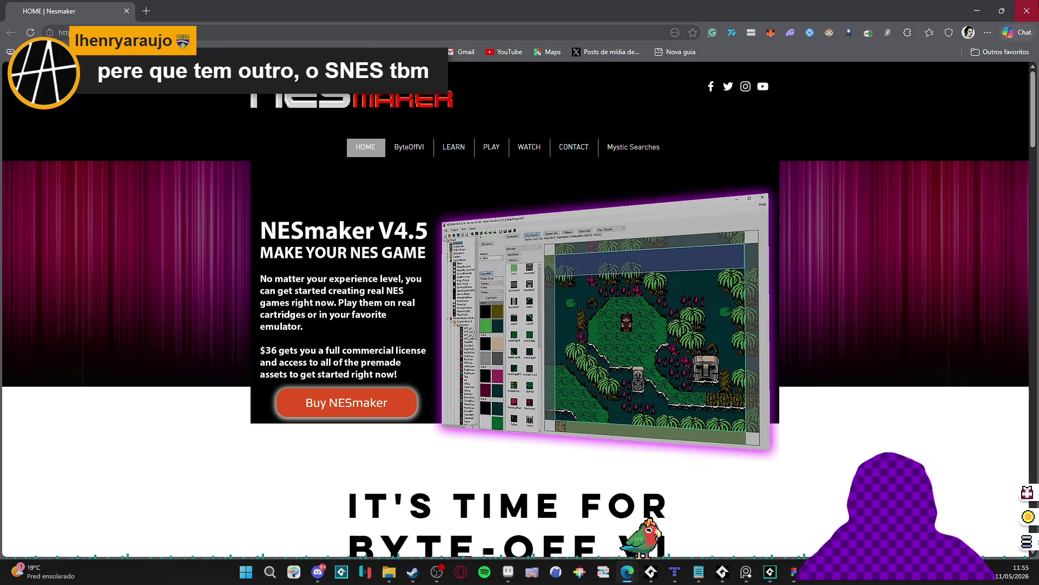
Back in Aseprite, compare animation frames 1, 2 and 12 of the cast effect.
{"action": "left_click", "coordinate": [977, 11]}
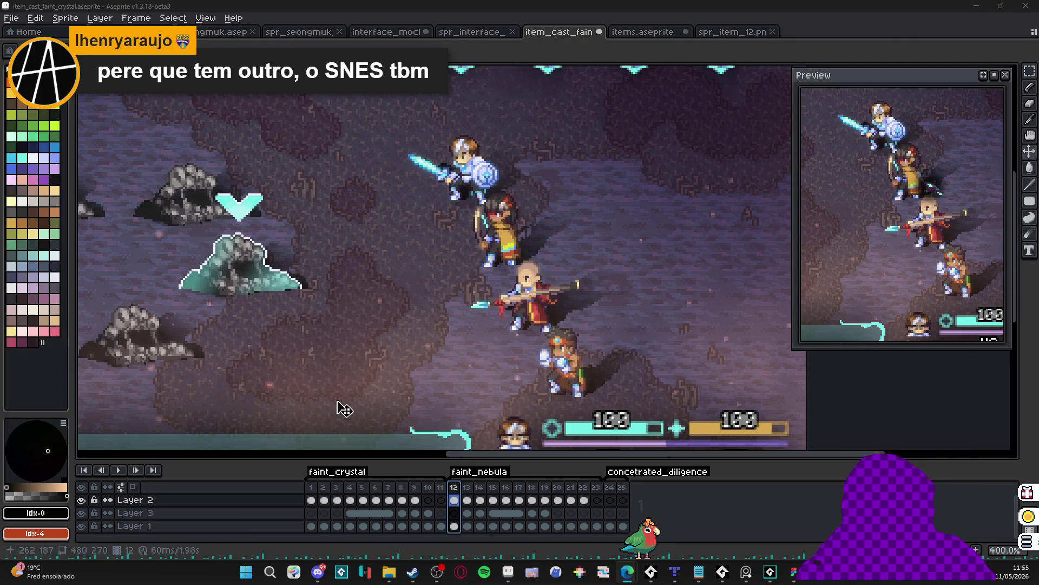
{"action": "left_click", "coordinate": [311, 499]}
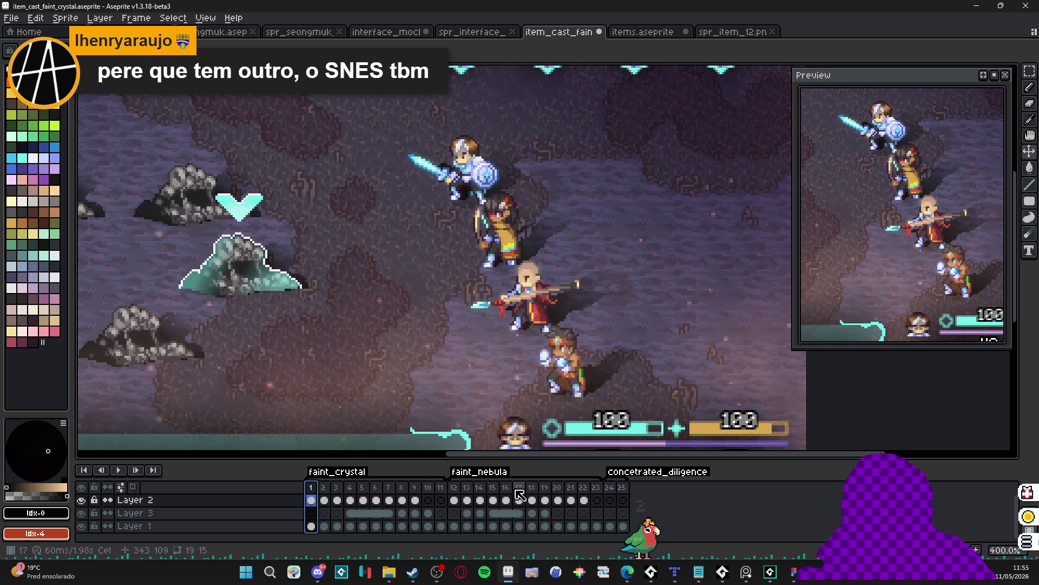
{"action": "left_click", "coordinate": [454, 488]}
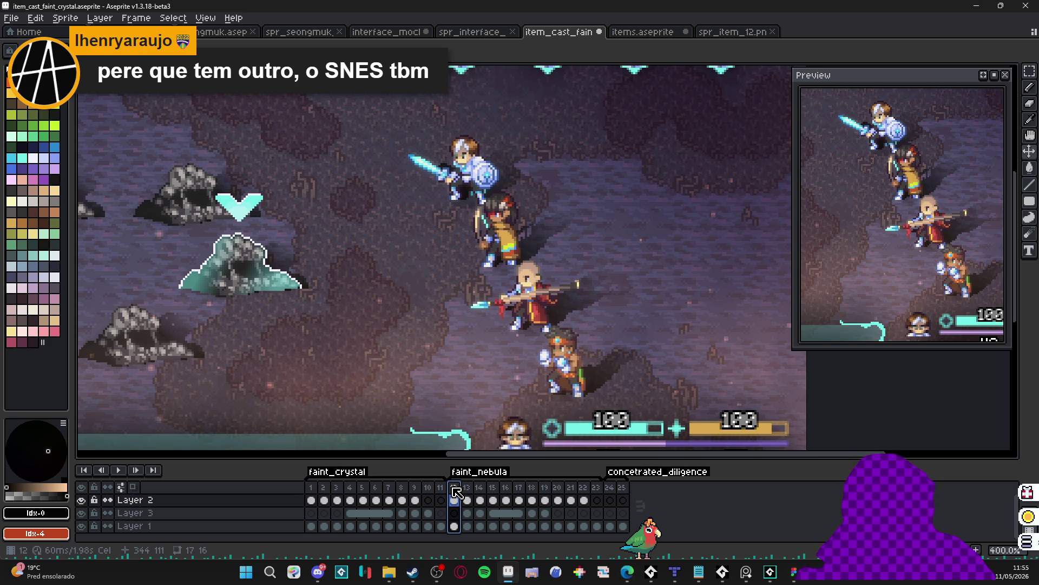
{"action": "left_click", "coordinate": [324, 499]}
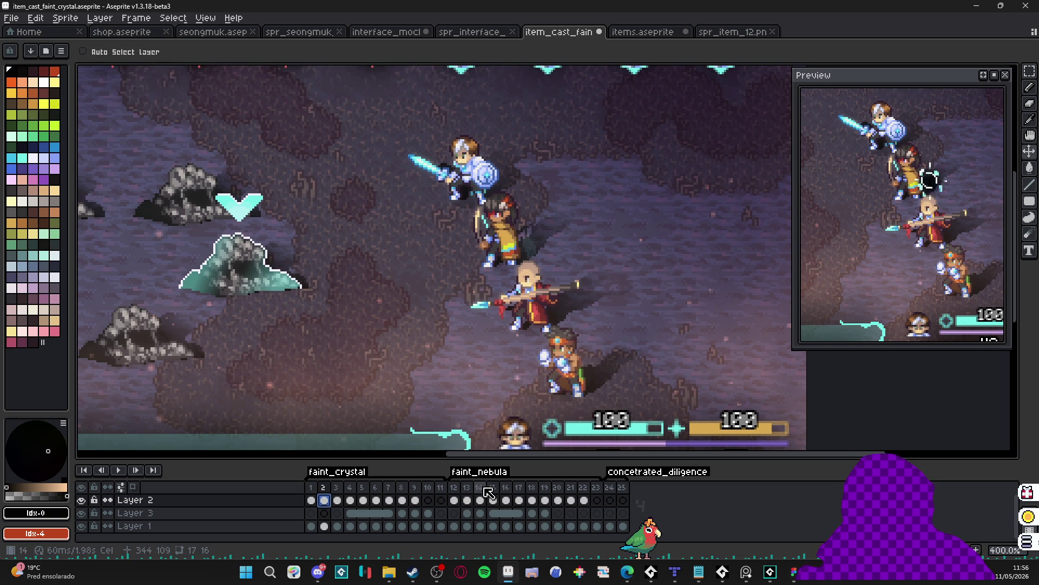
{"action": "left_click", "coordinate": [460, 487]}
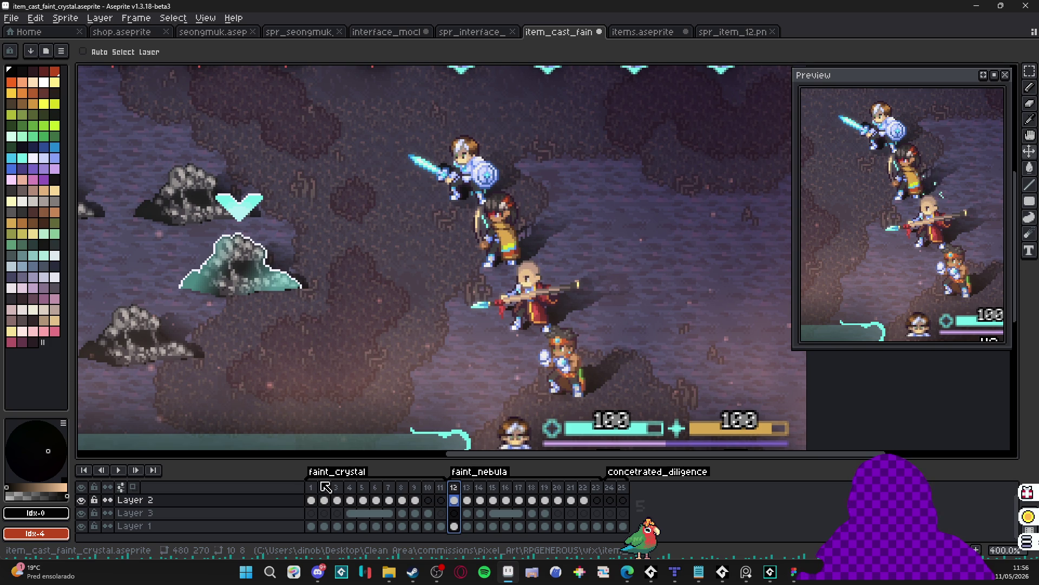
{"action": "left_click", "coordinate": [317, 574]}
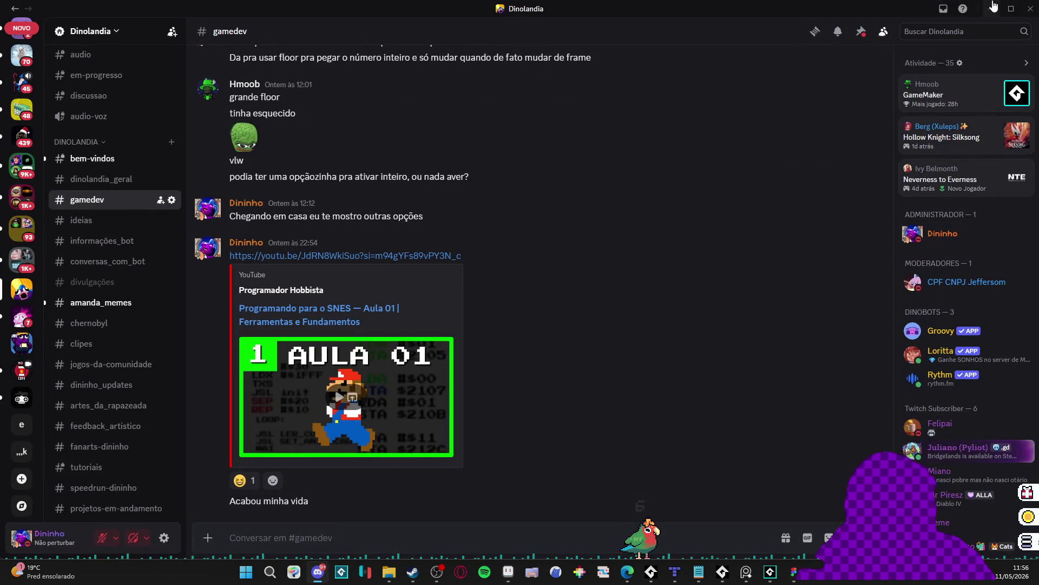
{"action": "left_click", "coordinate": [995, 8]}
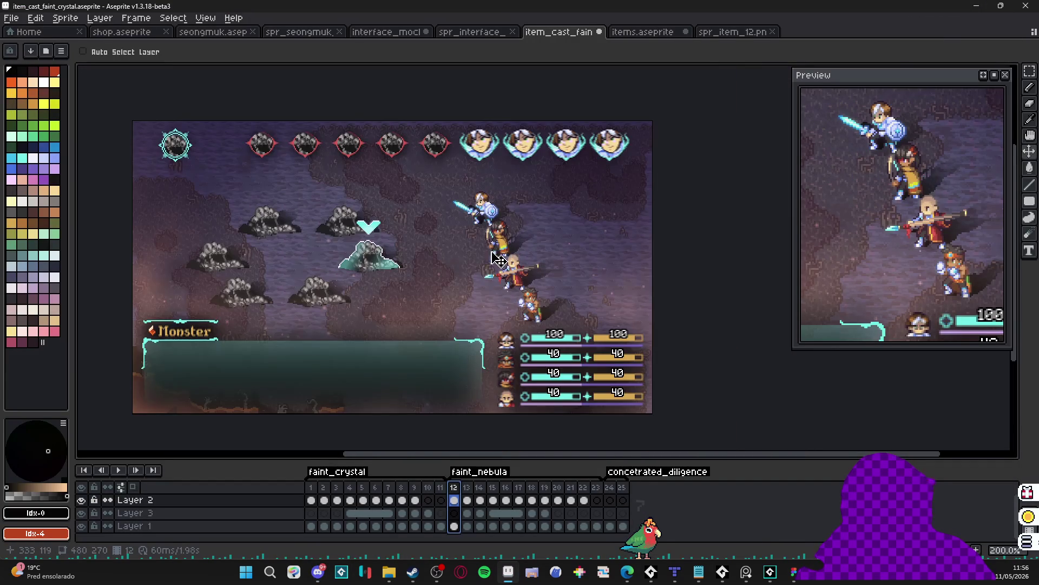
Pan across the battle scene and play the animation from frame 1.
{"action": "scroll", "coordinate": [504, 254], "scroll_direction": "up", "scroll_amount": 1}
{"action": "left_click", "coordinate": [311, 487]}
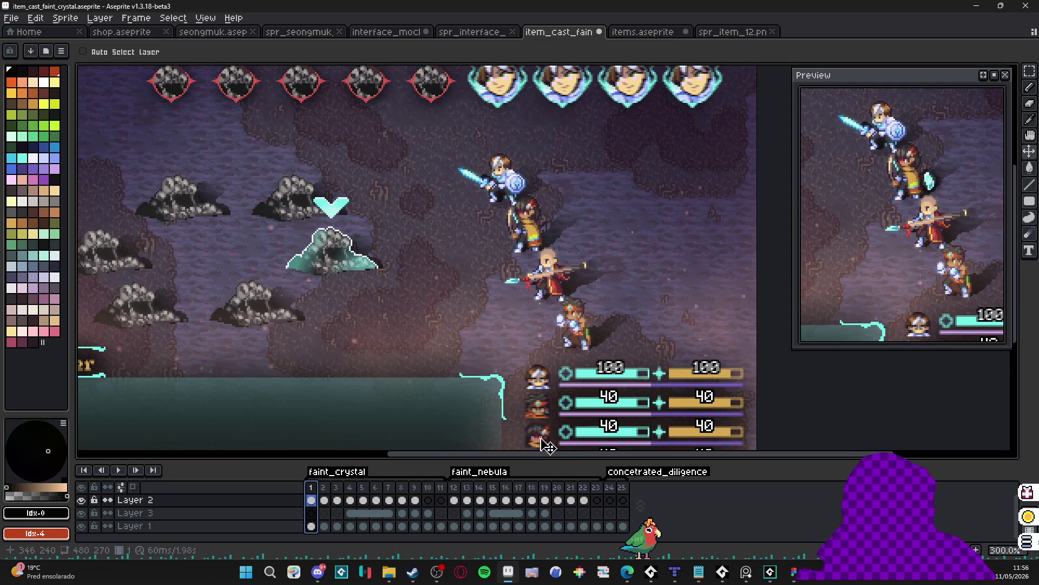
{"action": "scroll", "coordinate": [471, 441], "scroll_direction": "down", "scroll_amount": 1}
{"action": "scroll", "coordinate": [408, 424], "scroll_direction": "up", "scroll_amount": 1}
{"action": "left_click_drag", "start_coordinate": [409, 424], "coordinate": [414, 380]}
{"action": "left_click", "coordinate": [118, 470]}
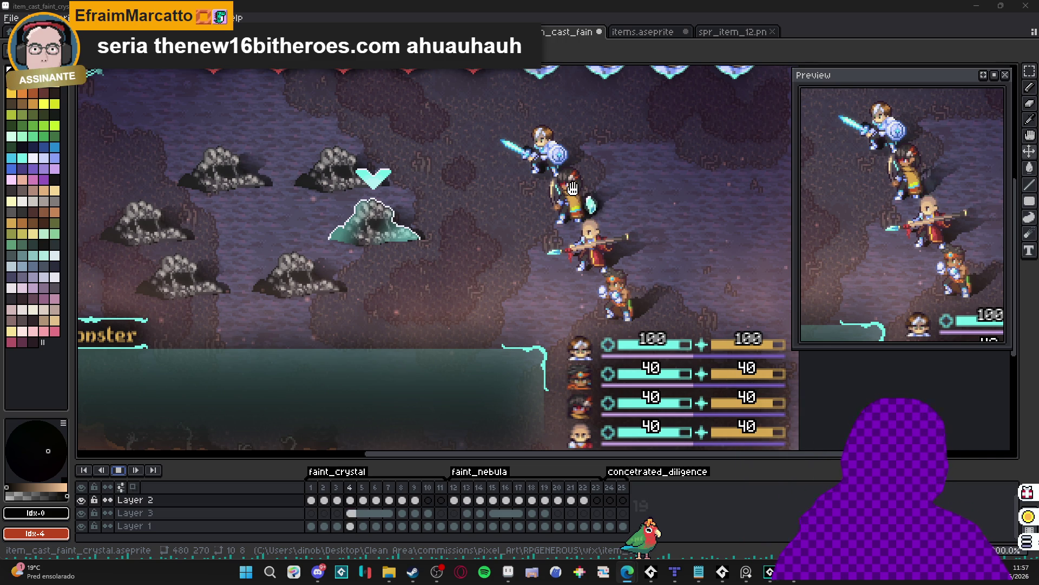
Replay the animation starting from frame 15.
{"action": "scroll", "coordinate": [563, 212], "scroll_direction": "down", "scroll_amount": 1}
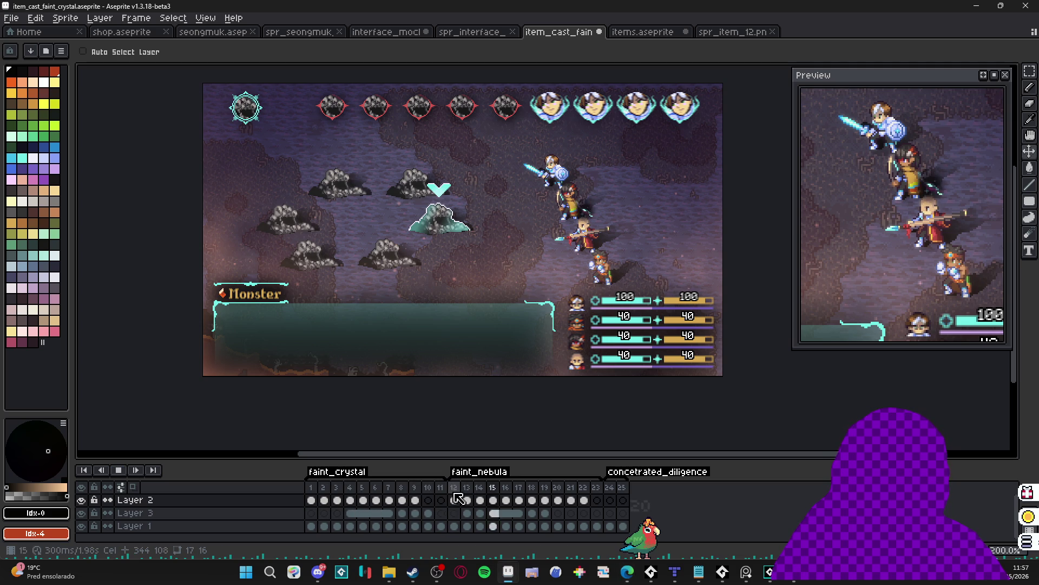
{"action": "scroll", "coordinate": [571, 248], "scroll_direction": "up", "scroll_amount": 1}
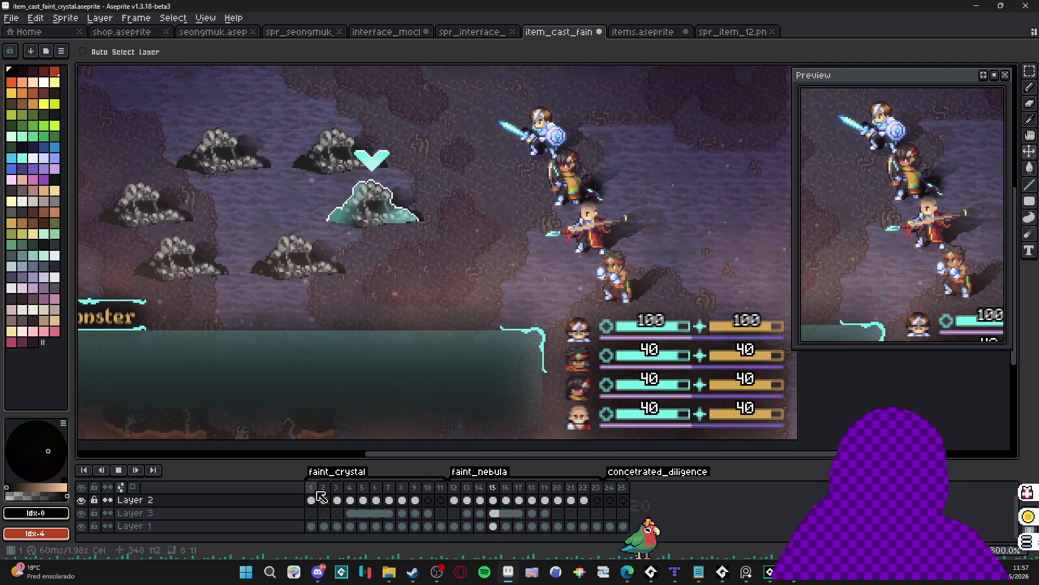
{"action": "left_click", "coordinate": [490, 491]}
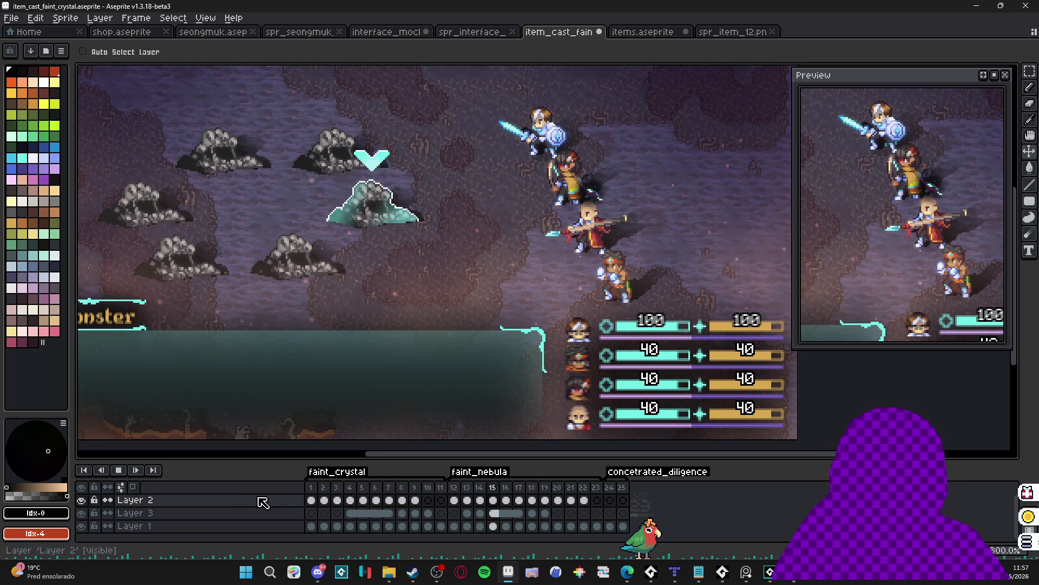
{"action": "left_click", "coordinate": [118, 470]}
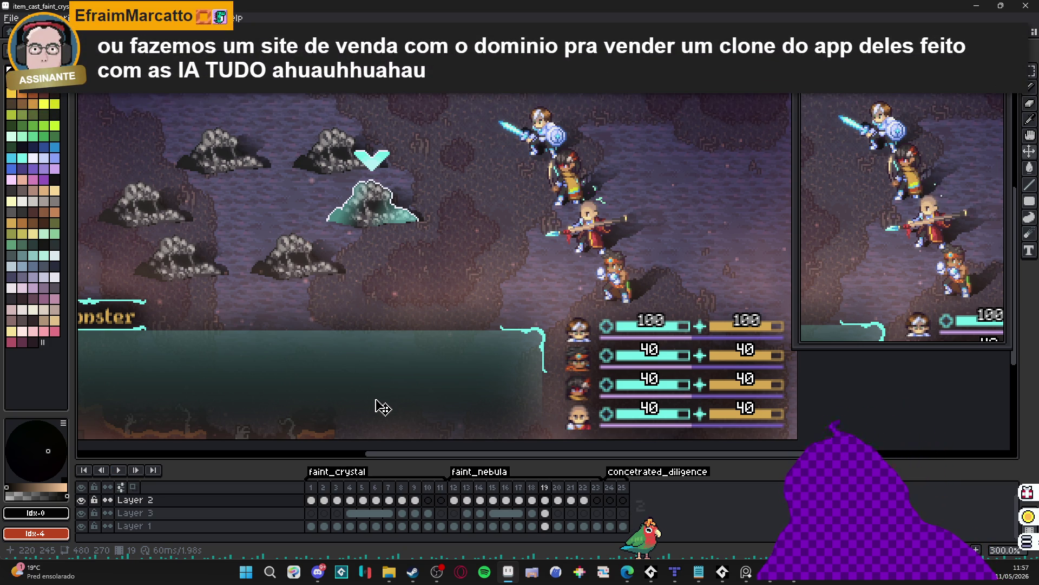
{"action": "scroll", "coordinate": [440, 366], "scroll_direction": "down", "scroll_amount": 1}
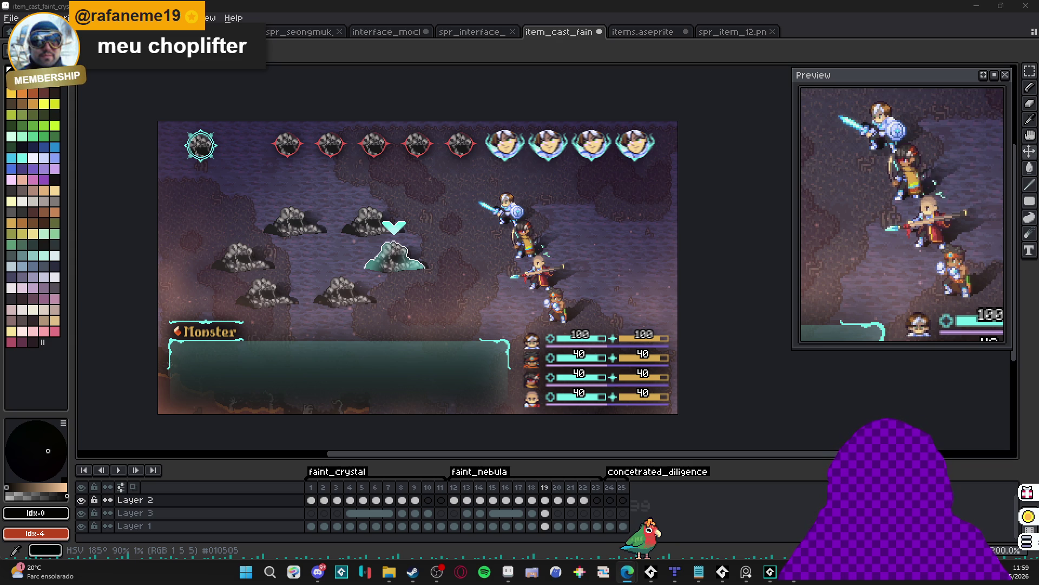
{"action": "left_click", "coordinate": [318, 571]}
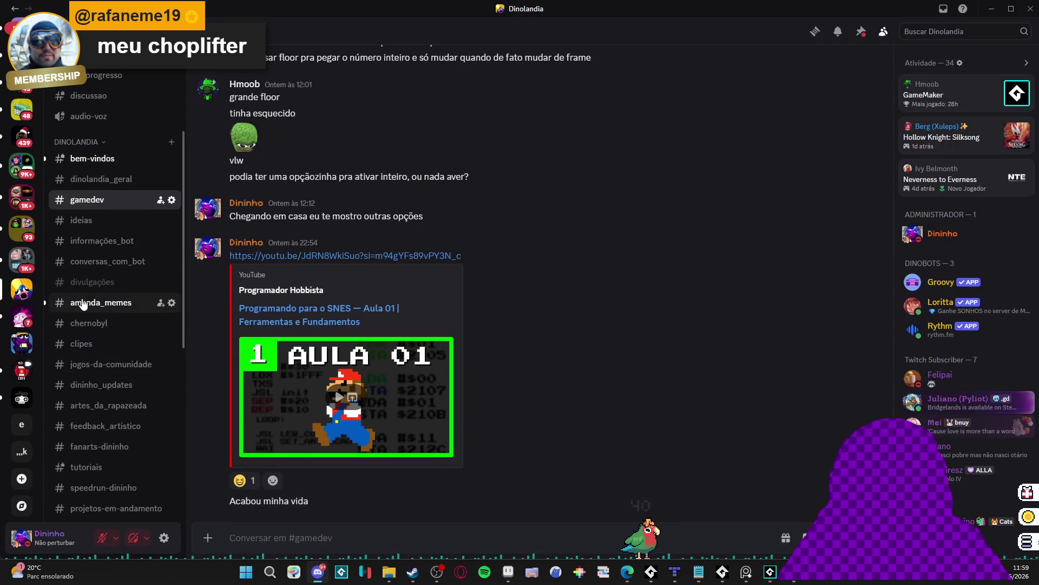
{"action": "scroll", "coordinate": [82, 304], "scroll_direction": "down", "scroll_amount": 5}
{"action": "scroll", "coordinate": [84, 339], "scroll_direction": "up", "scroll_amount": 5}
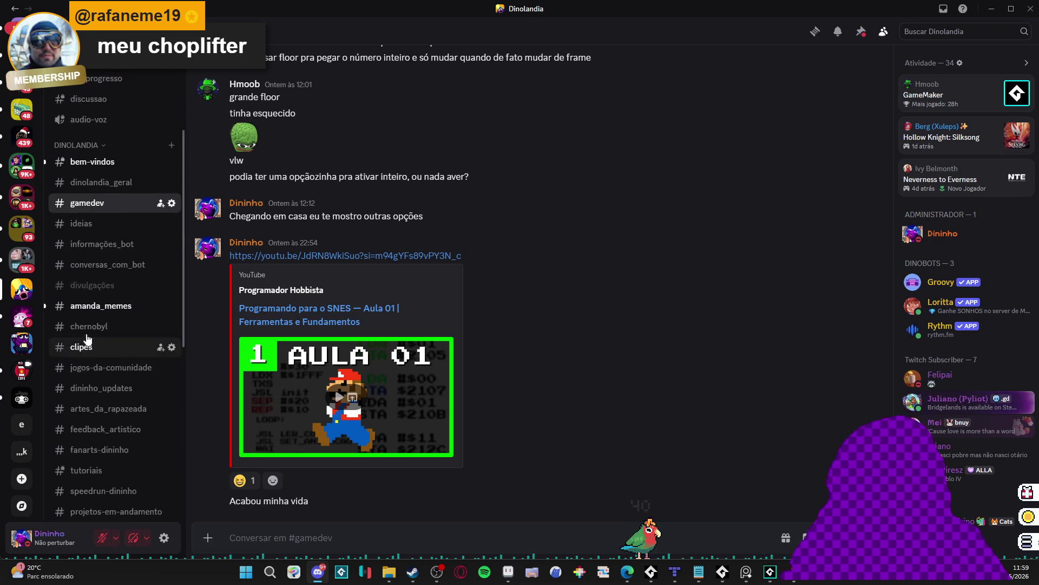
{"action": "scroll", "coordinate": [87, 339], "scroll_direction": "up", "scroll_amount": 4}
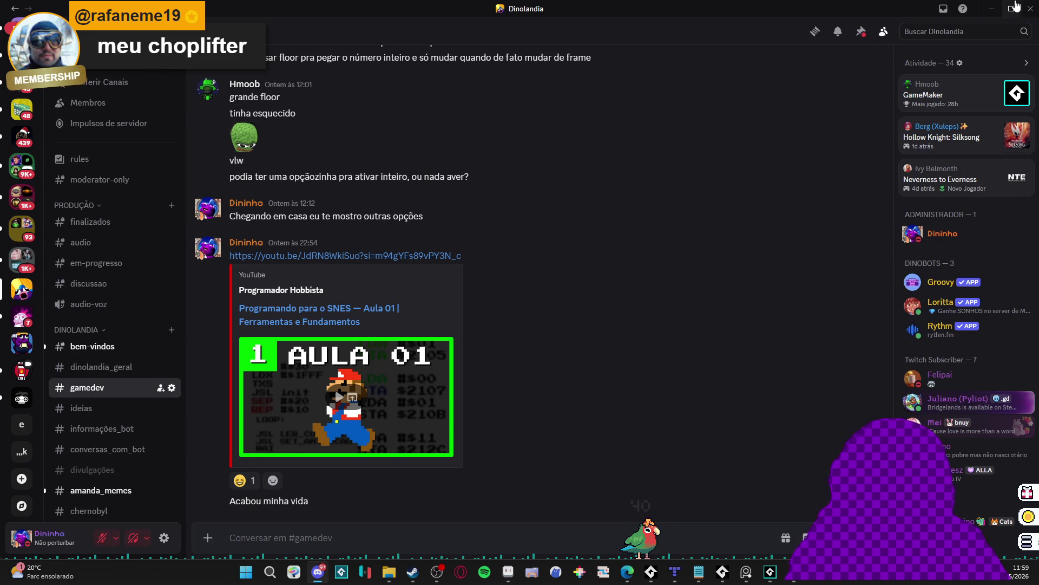
{"action": "left_click", "coordinate": [991, 8]}
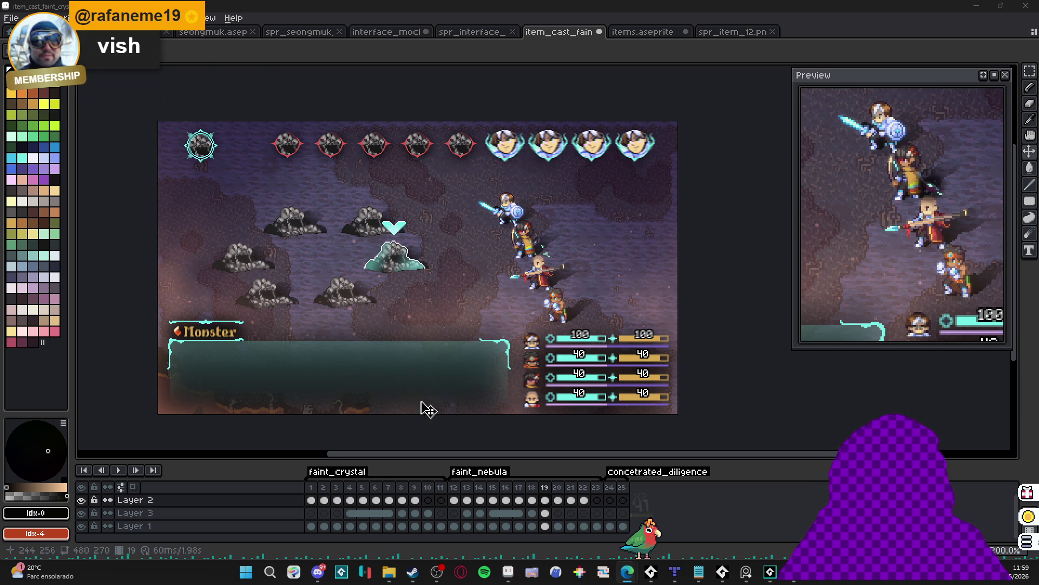
Crop the canvas to 146x142 around the hero party on frame 1.
{"action": "left_click", "coordinate": [315, 498]}
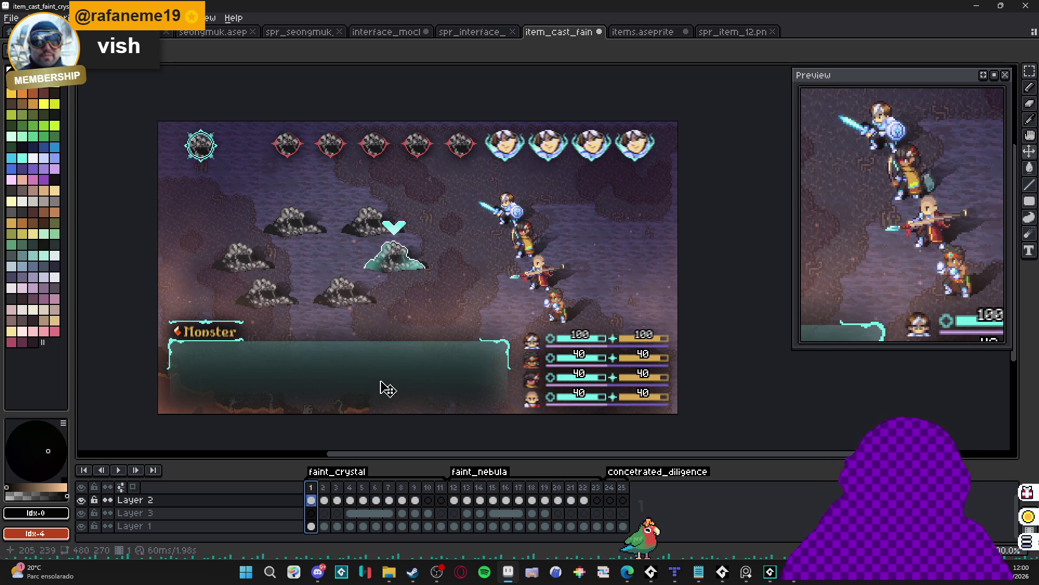
{"action": "key", "text": "ctrl+alt+c"}
{"action": "mouse_move", "coordinate": [157, 121]}
{"action": "left_mouse_down"}
{"action": "mouse_move", "coordinate": [480, 198]}
{"action": "mouse_move", "coordinate": [520, 260]}
{"action": "left_mouse_up"}
{"action": "mouse_move", "coordinate": [612, 345]}
{"action": "left_mouse_down"}
{"action": "mouse_move", "coordinate": [550, 279]}
{"action": "mouse_move", "coordinate": [544, 311]}
{"action": "mouse_move", "coordinate": [484, 332]}
{"action": "left_mouse_up"}
{"action": "key", "text": "Return"}
Export the faint_crystal tag as a GIF at 300% scale.
{"action": "key", "text": "ctrl+shift+e"}
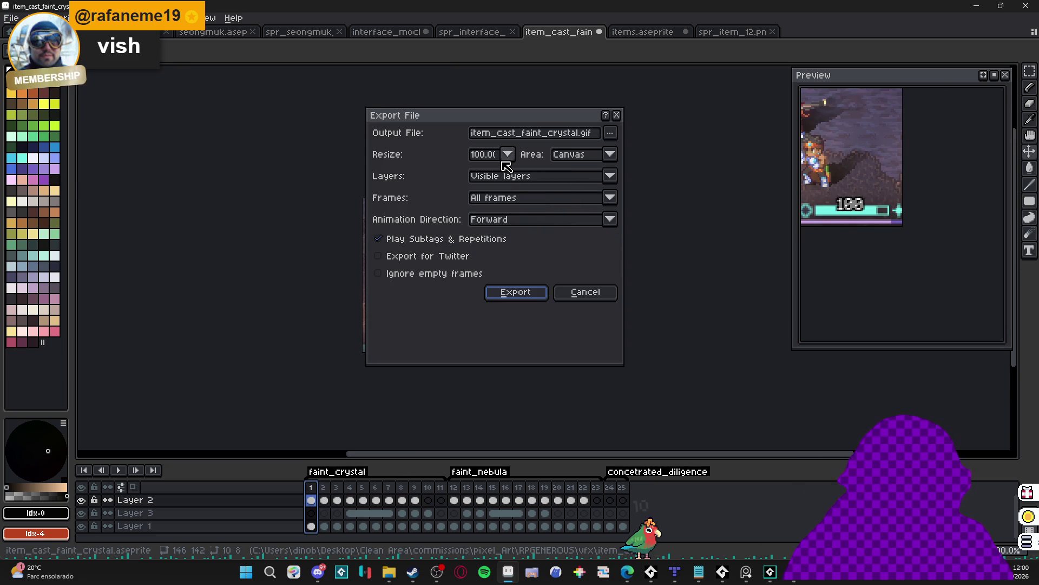
{"action": "left_click", "coordinate": [508, 155]}
{"action": "left_click", "coordinate": [487, 211]}
{"action": "left_click", "coordinate": [527, 198]}
{"action": "left_click", "coordinate": [529, 236]}
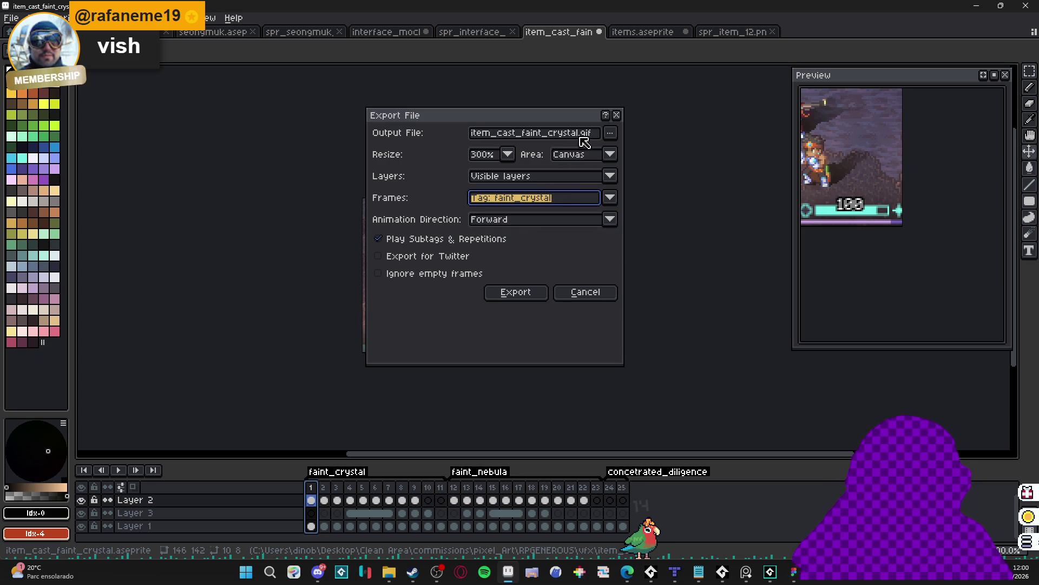
{"action": "left_click", "coordinate": [517, 292]}
Export the faint_nebula tag as item_cast_faint_nebula.gif at 300%, then undo the crop.
{"action": "key", "text": "ctrl+alt+shift+s"}
{"action": "left_click", "coordinate": [549, 198]}
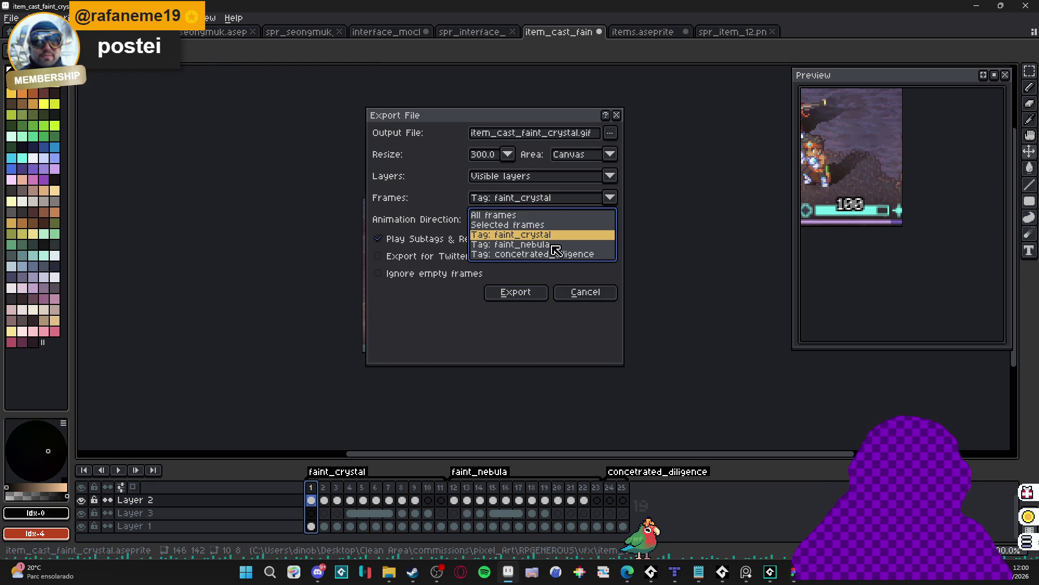
{"action": "left_click", "coordinate": [547, 244]}
{"action": "left_click", "coordinate": [572, 136]}
{"action": "double_click", "coordinate": [571, 136]}
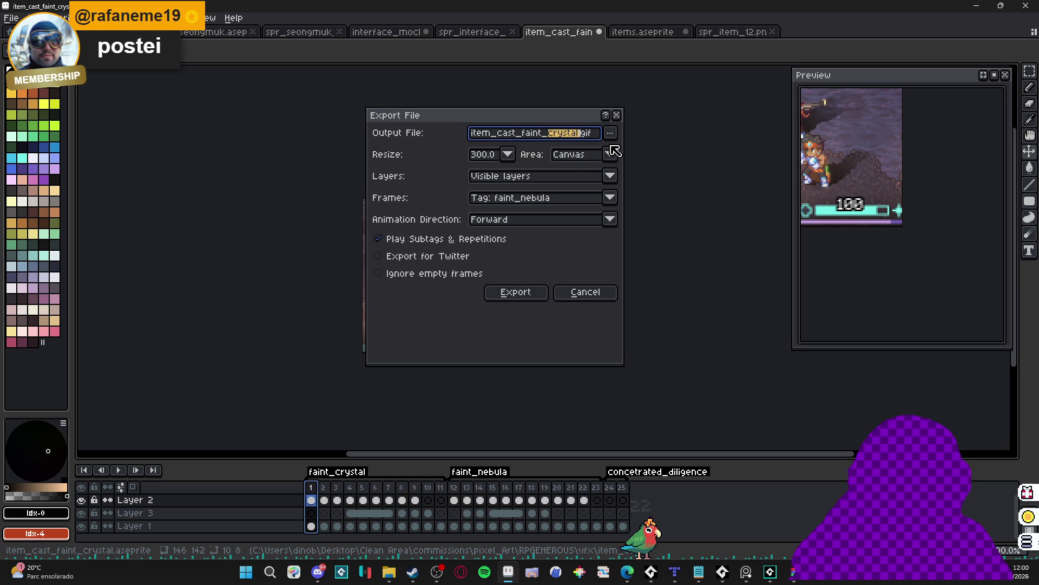
{"action": "type", "text": "nebula"}
{"action": "key", "text": "Return"}
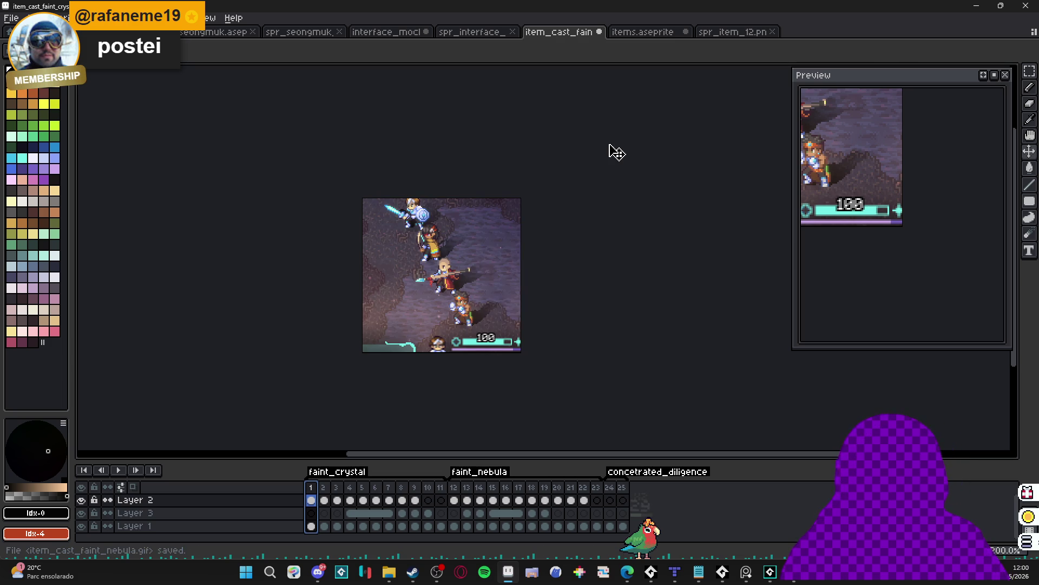
{"action": "key", "text": "ctrl+z"}
Recentre the full 480x270 battle scene and open the item_cast folder in File Explorer.
{"action": "left_click_drag", "start_coordinate": [372, 308], "coordinate": [503, 262]}
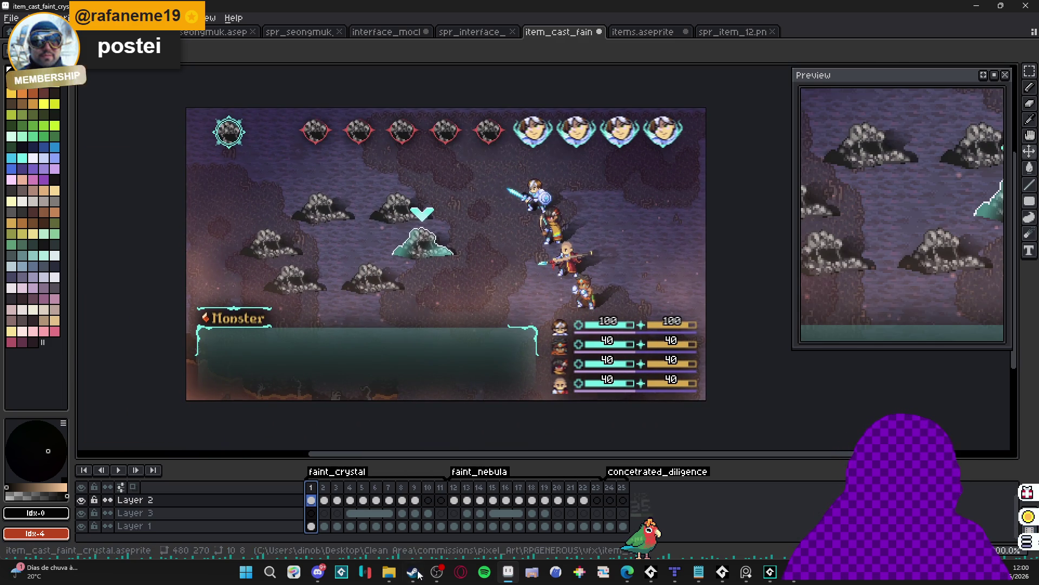
{"action": "left_click", "coordinate": [389, 571]}
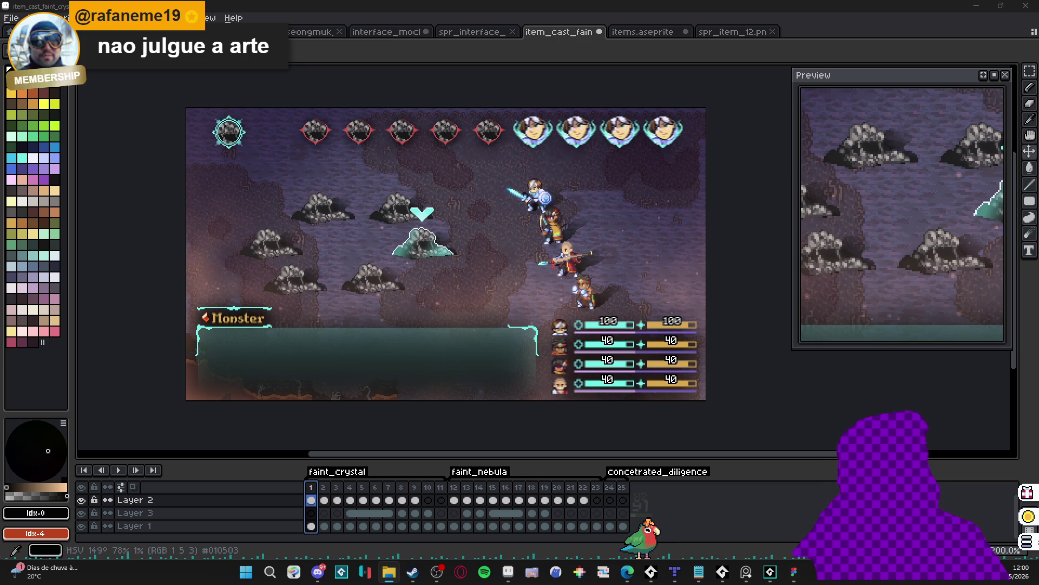
{"action": "left_click", "coordinate": [314, 573]}
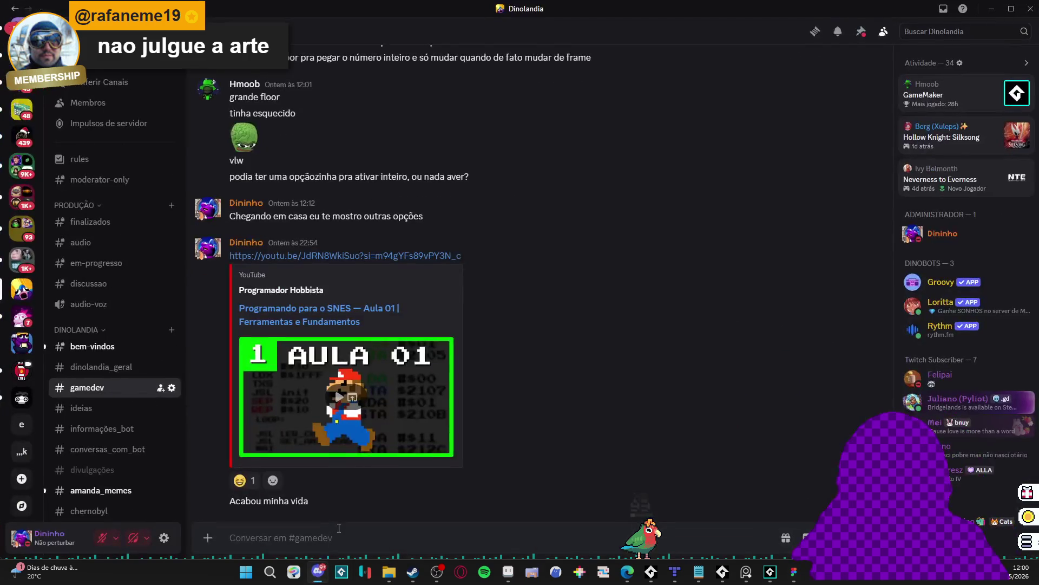
{"action": "left_click", "coordinate": [318, 573]}
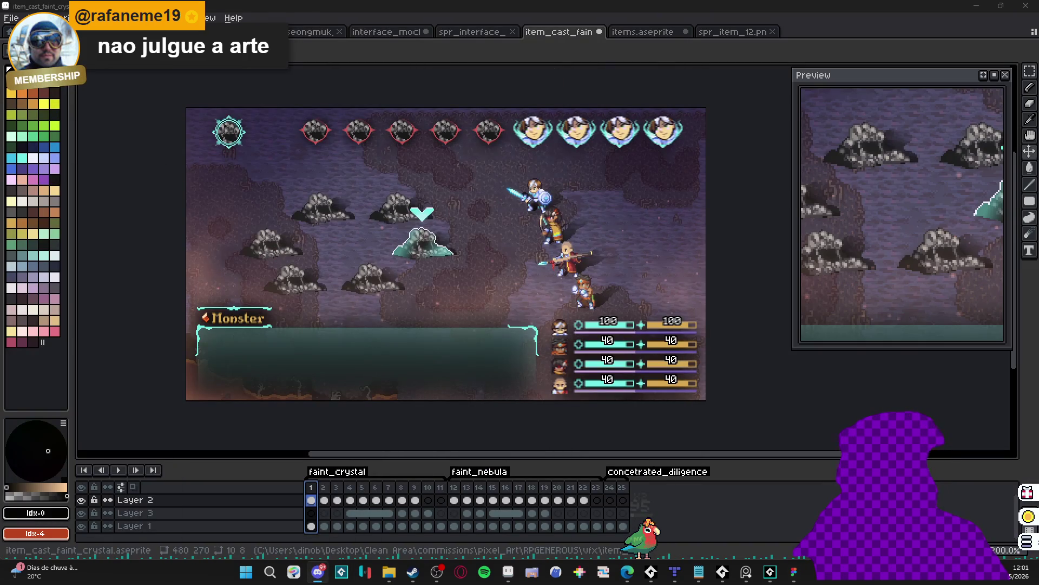
{"action": "left_click", "coordinate": [386, 575]}
{"action": "left_click", "coordinate": [318, 572]}
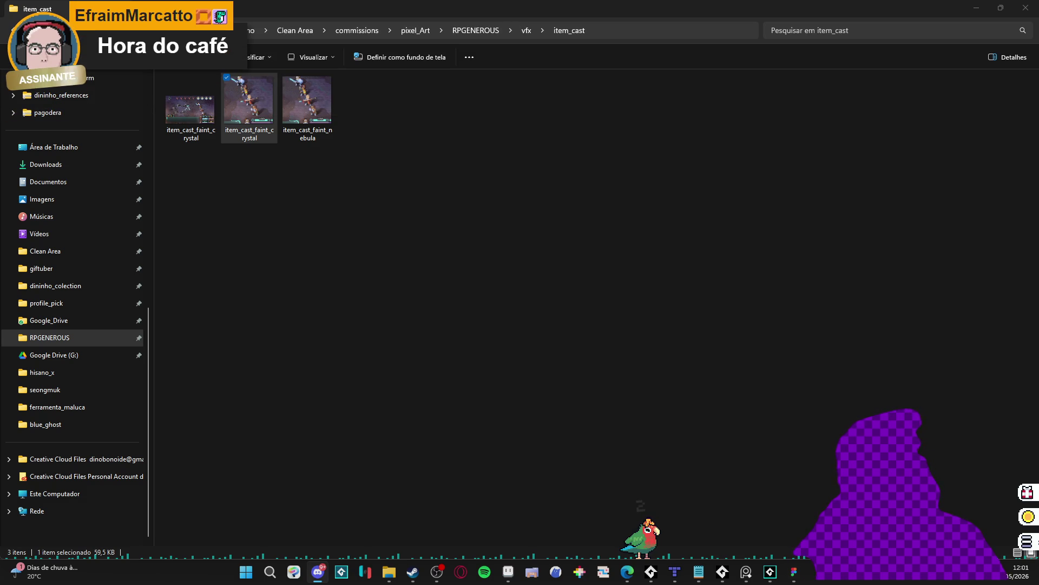
Preview the faint_crystal and faint_nebula GIFs, then switch to Discord's #gamedev channel.
{"action": "left_click", "coordinate": [249, 100]}
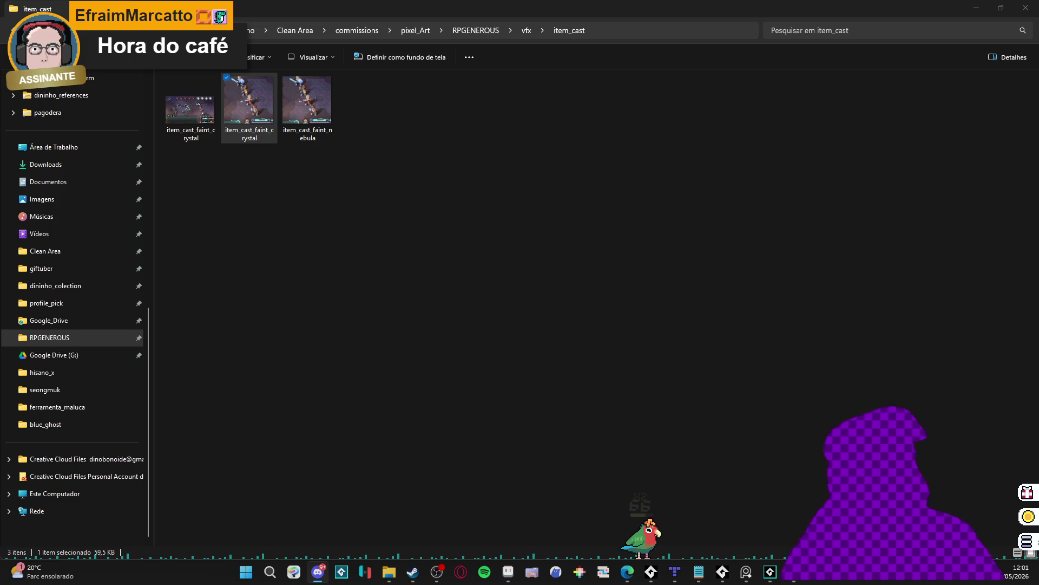
{"action": "left_click", "coordinate": [312, 124]}
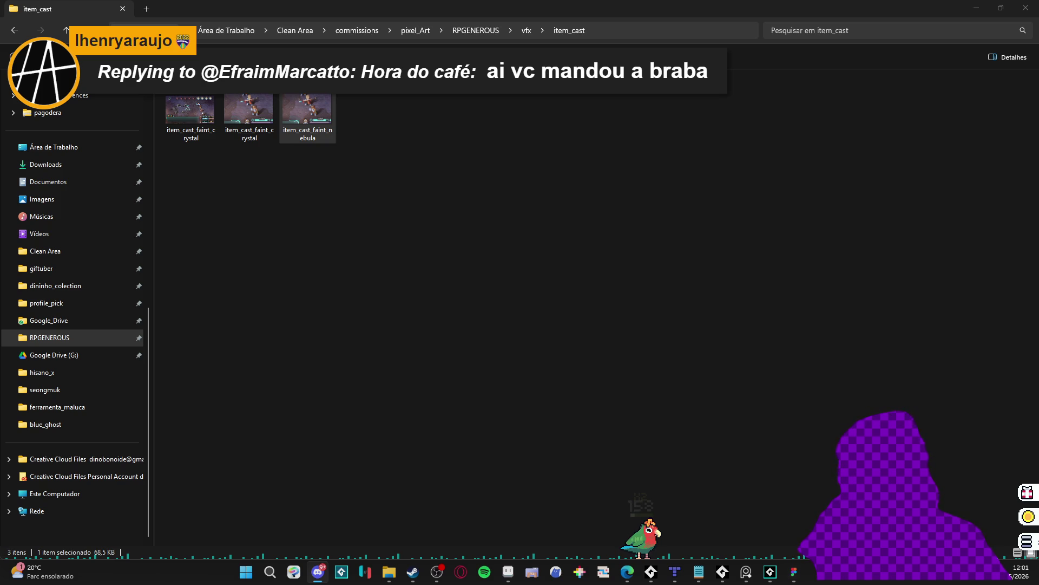
{"action": "key", "text": "alt+Tab"}
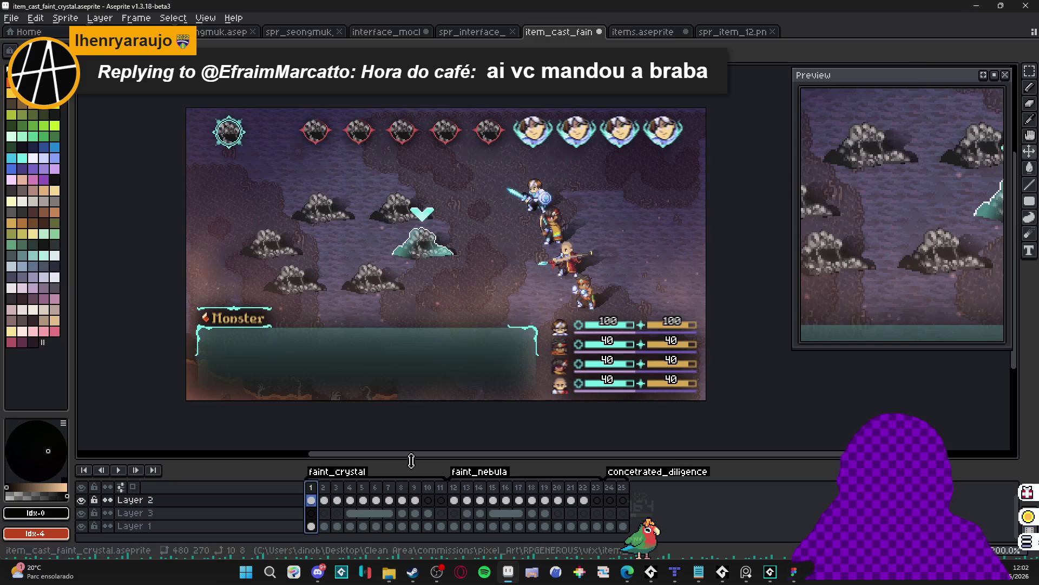
{"action": "left_click", "coordinate": [803, 567]}
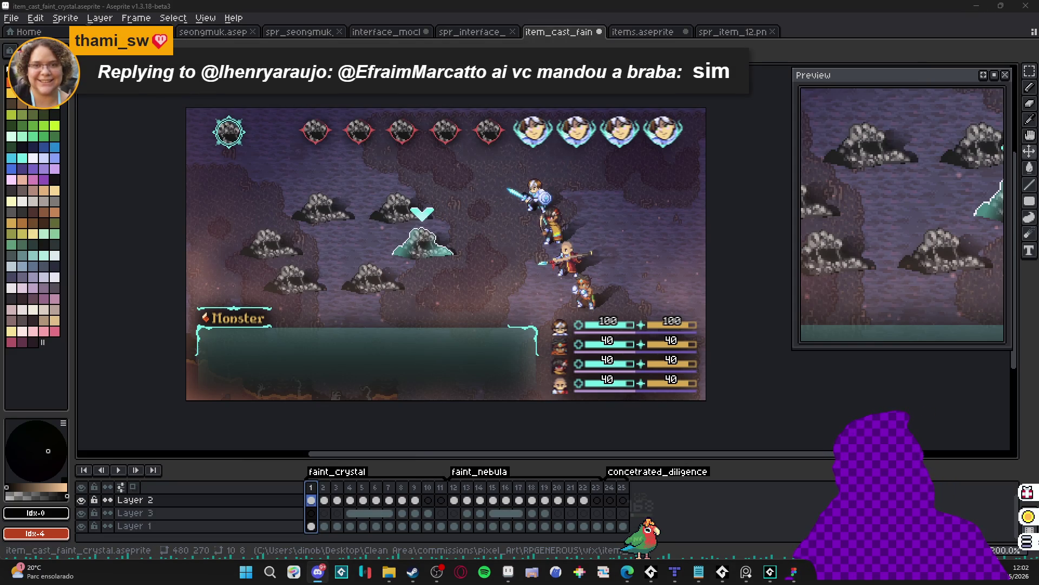
{"action": "key", "text": "alt+Tab"}
{"action": "scroll", "coordinate": [91, 424], "scroll_direction": "down", "scroll_amount": 5}
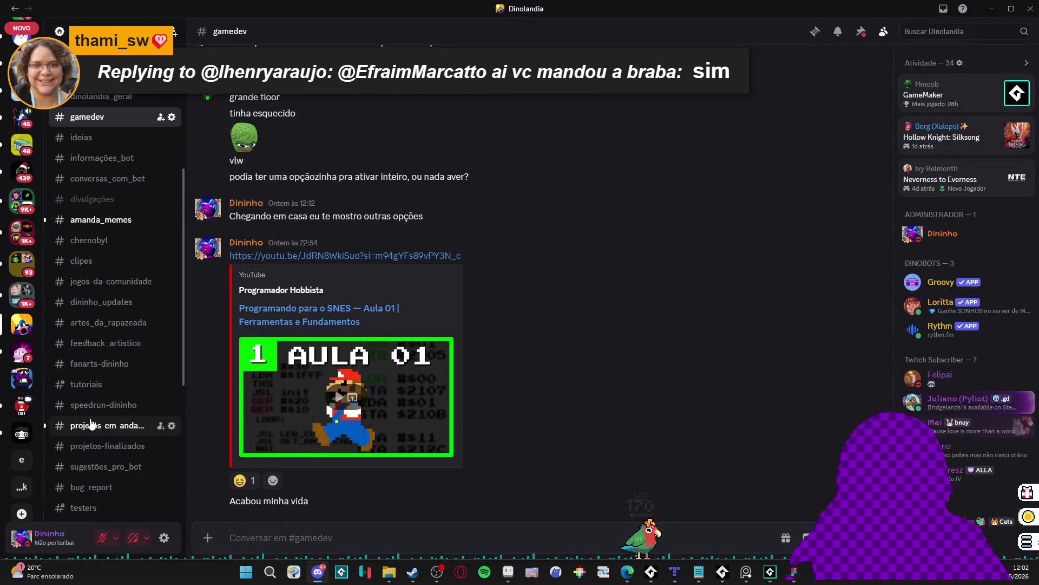
Open the itch.io helicopter game link from the #projetos-em-andamento channel.
{"action": "left_click", "coordinate": [91, 424]}
{"action": "left_click", "coordinate": [364, 505]}
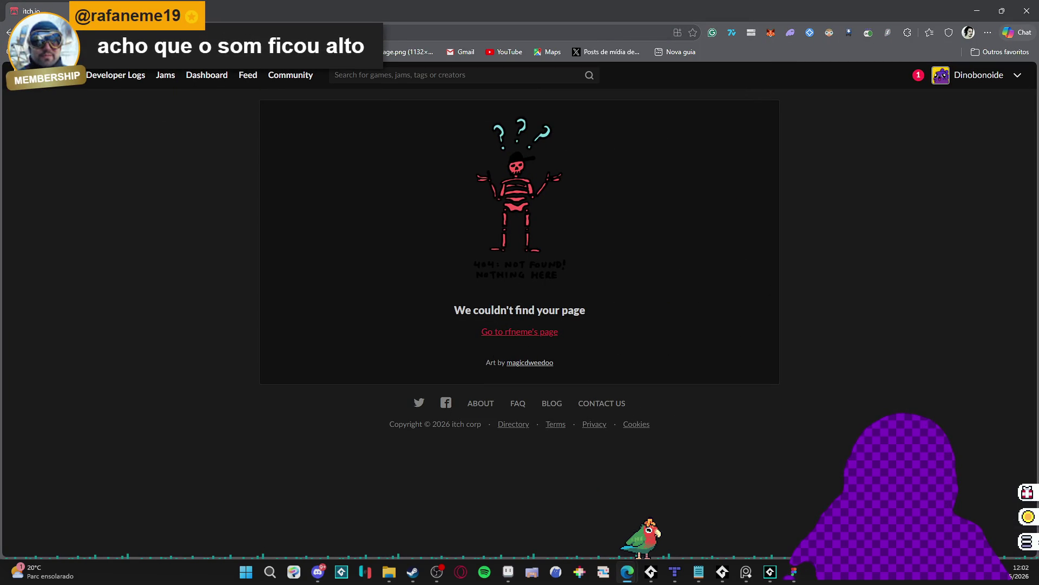
Go from the 404 page to the creator's profile listing RPG Texto and Soldier Parachutes, then return to Discord.
{"action": "key", "text": "ctrl+l"}
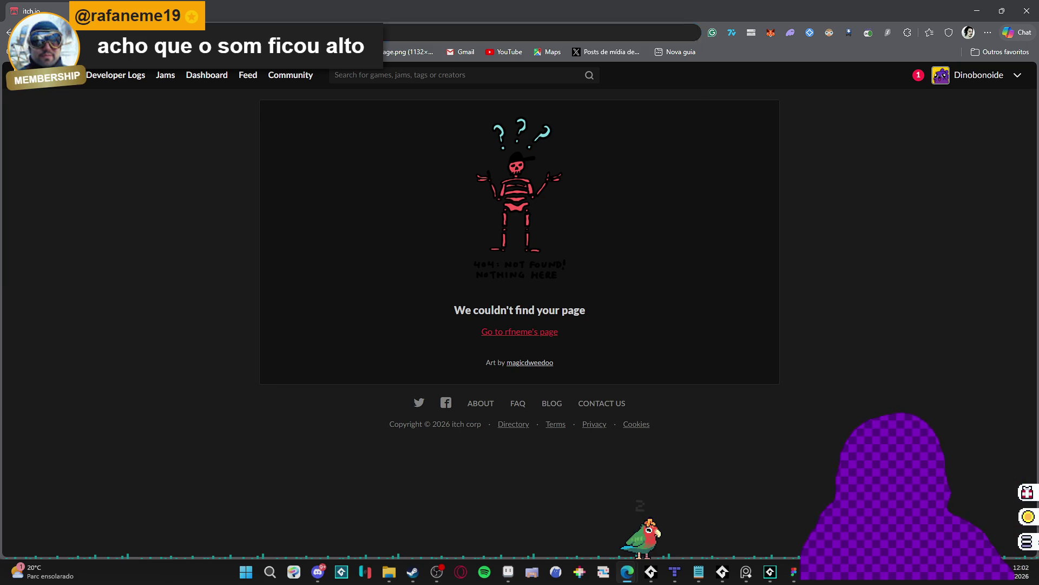
{"action": "left_click", "coordinate": [520, 331]}
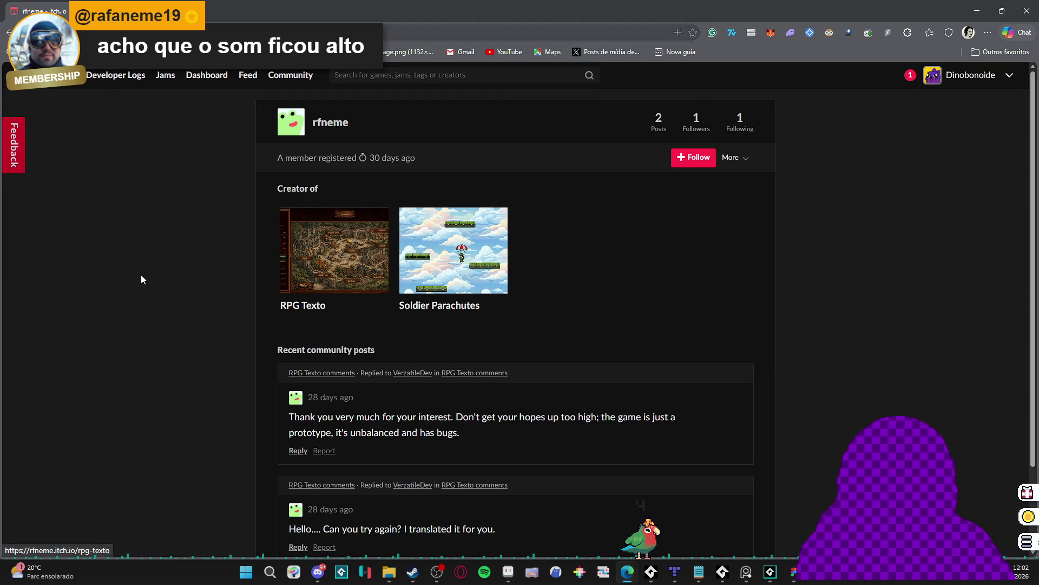
{"action": "scroll", "coordinate": [143, 279], "scroll_direction": "down", "scroll_amount": 1}
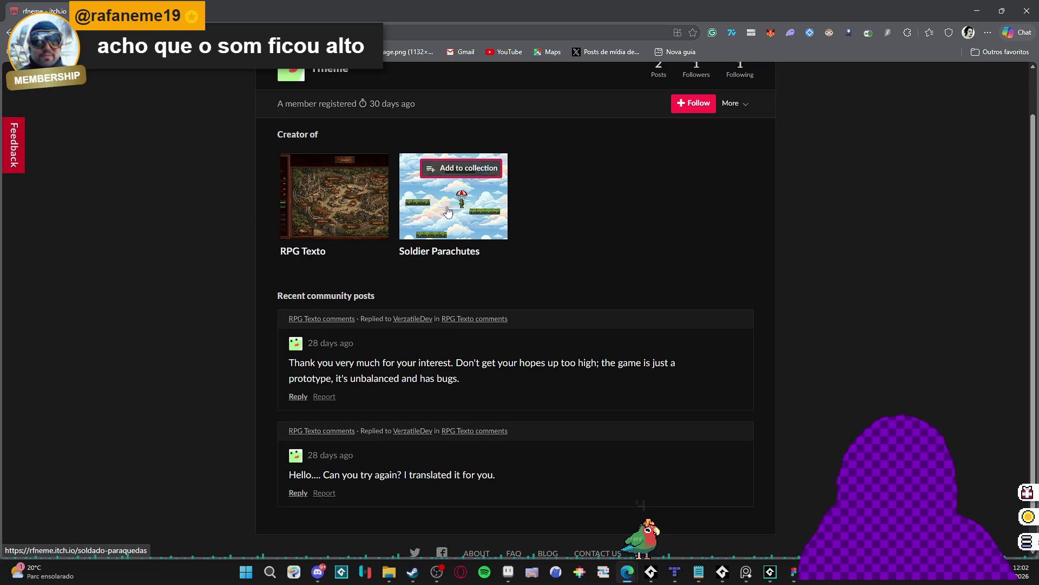
{"action": "scroll", "coordinate": [447, 213], "scroll_direction": "down", "scroll_amount": 1}
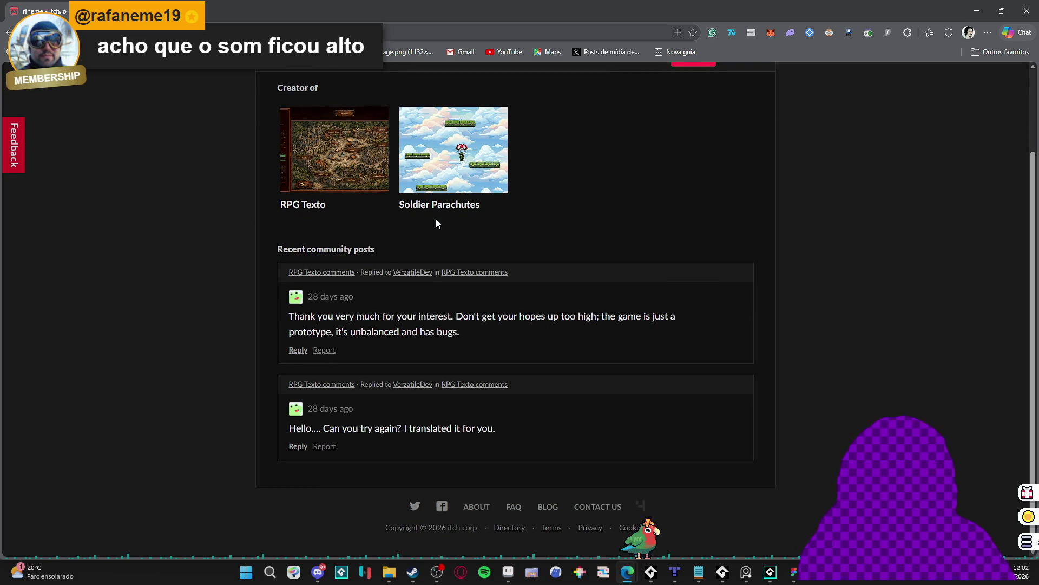
{"action": "scroll", "coordinate": [436, 222], "scroll_direction": "up", "scroll_amount": 2}
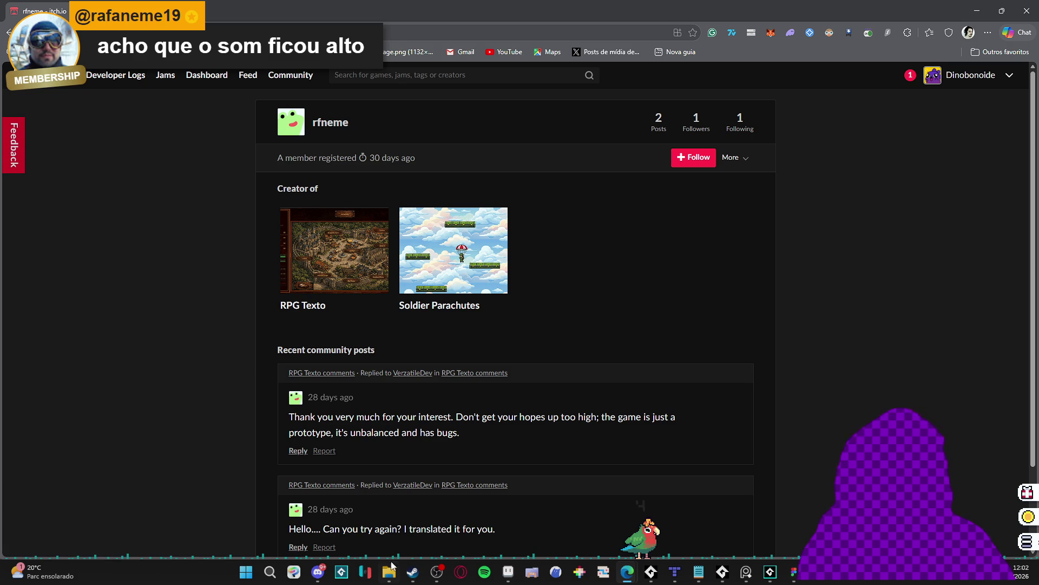
{"action": "left_click", "coordinate": [318, 578]}
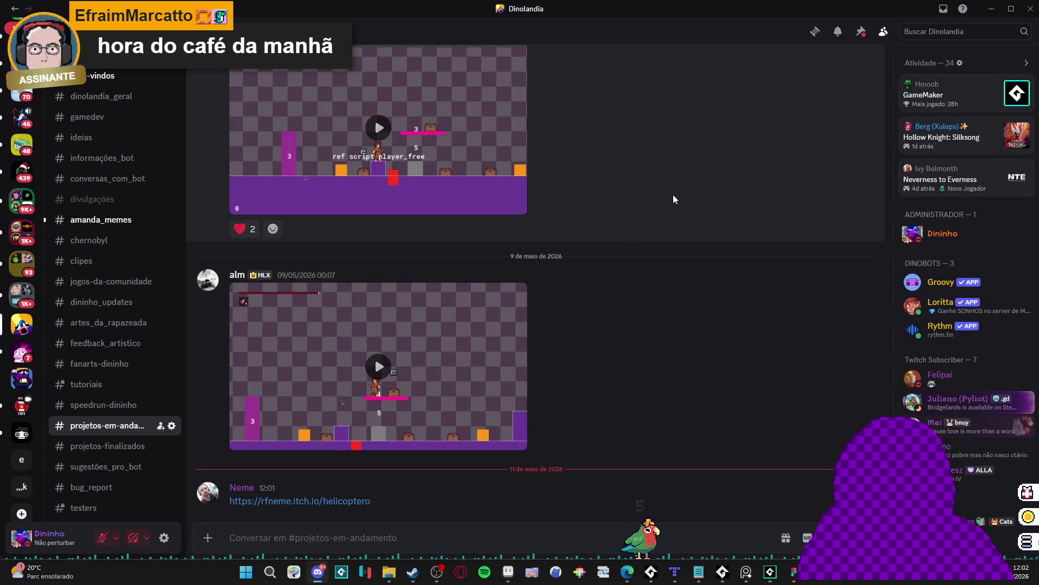
Preview the gameplay clip, then open the Helicóptero itch.io page and start the game.
{"action": "left_click", "coordinate": [379, 420]}
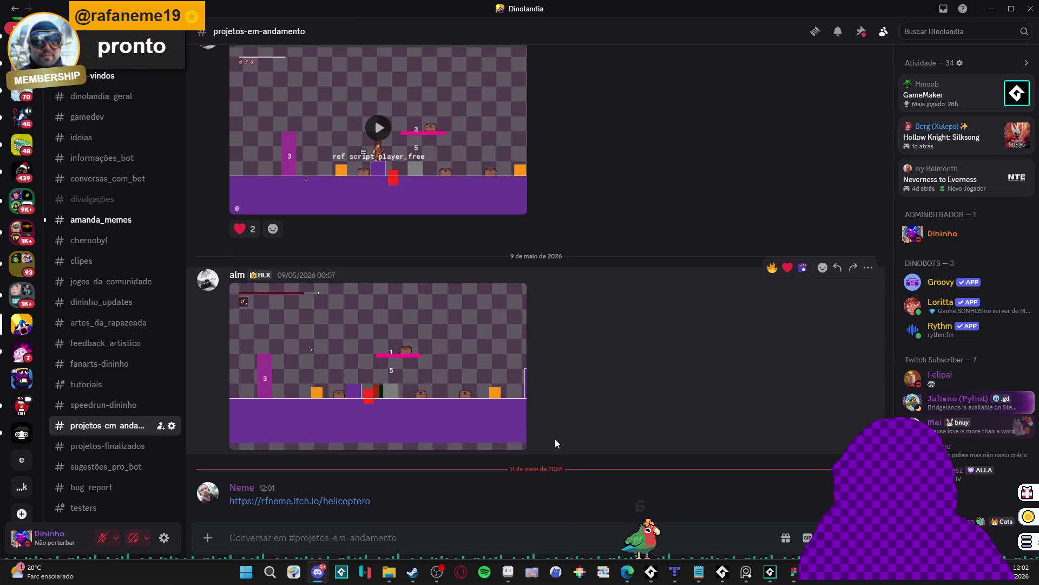
{"action": "left_click", "coordinate": [266, 425]}
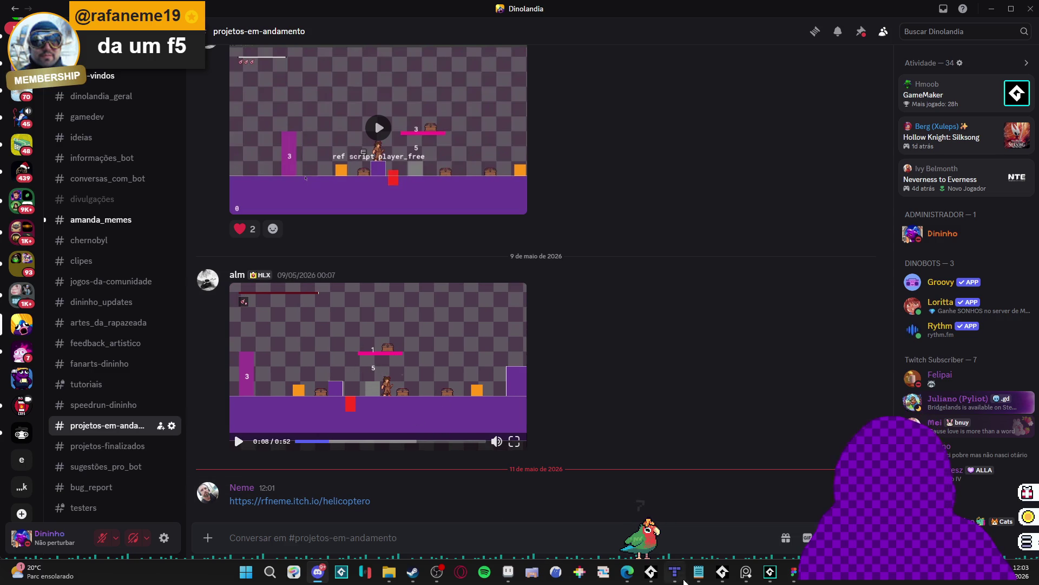
{"action": "left_click", "coordinate": [325, 502]}
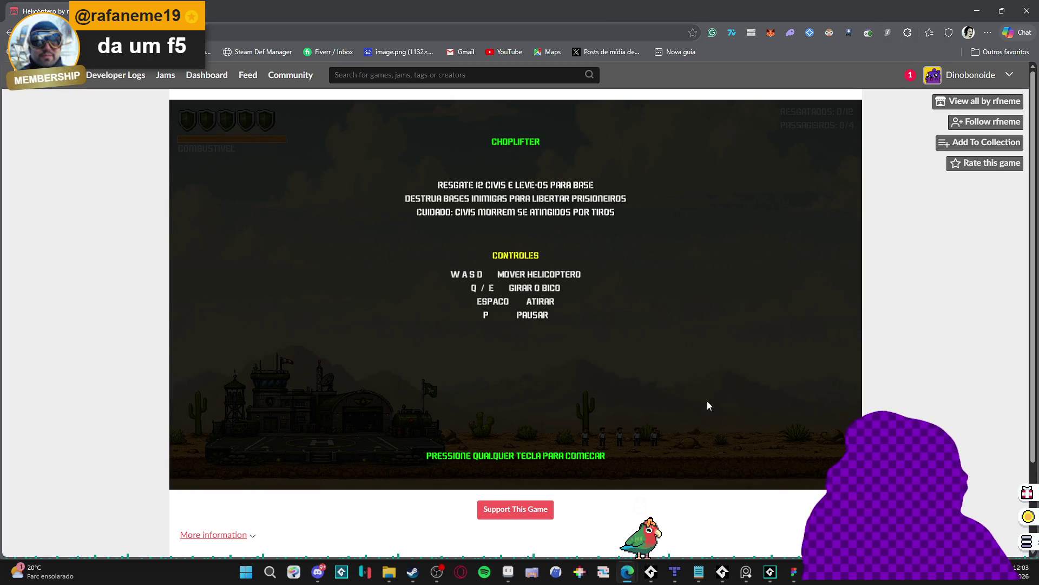
{"action": "left_click", "coordinate": [591, 425]}
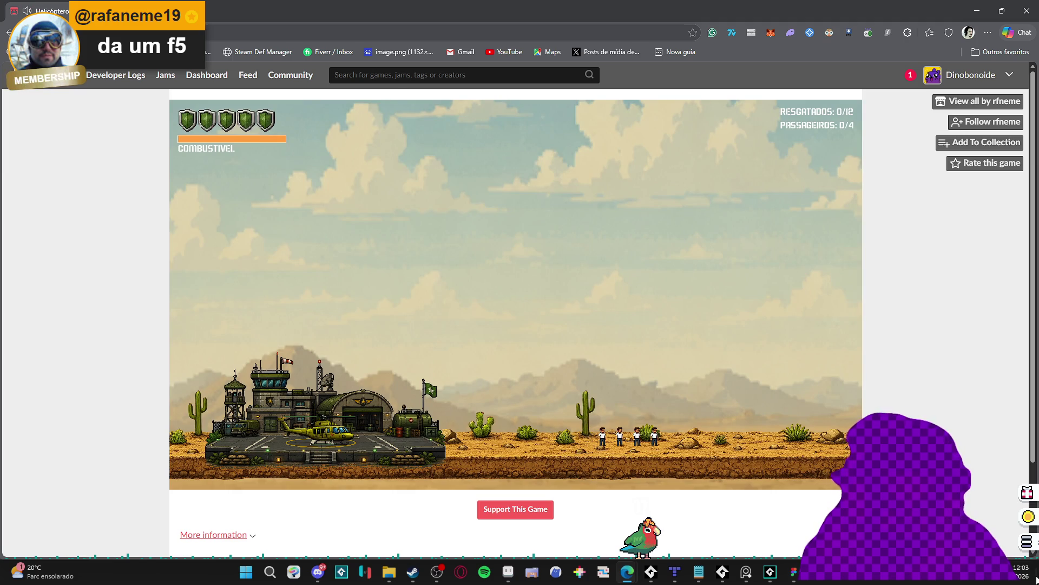
Lower Microsoft Edge's volume from 71 to 5 in the Volume Mixer.
{"action": "key", "text": "alt+Tab"}
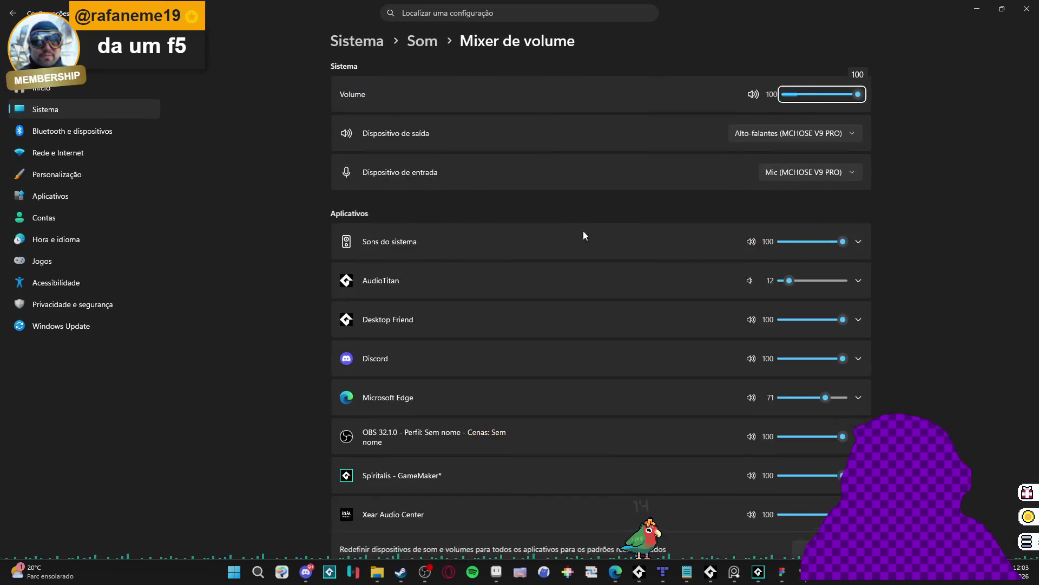
{"action": "scroll", "coordinate": [563, 348], "scroll_direction": "down", "scroll_amount": 2}
{"action": "scroll", "coordinate": [560, 341], "scroll_direction": "down", "scroll_amount": 2}
{"action": "scroll", "coordinate": [557, 331], "scroll_direction": "up", "scroll_amount": 5}
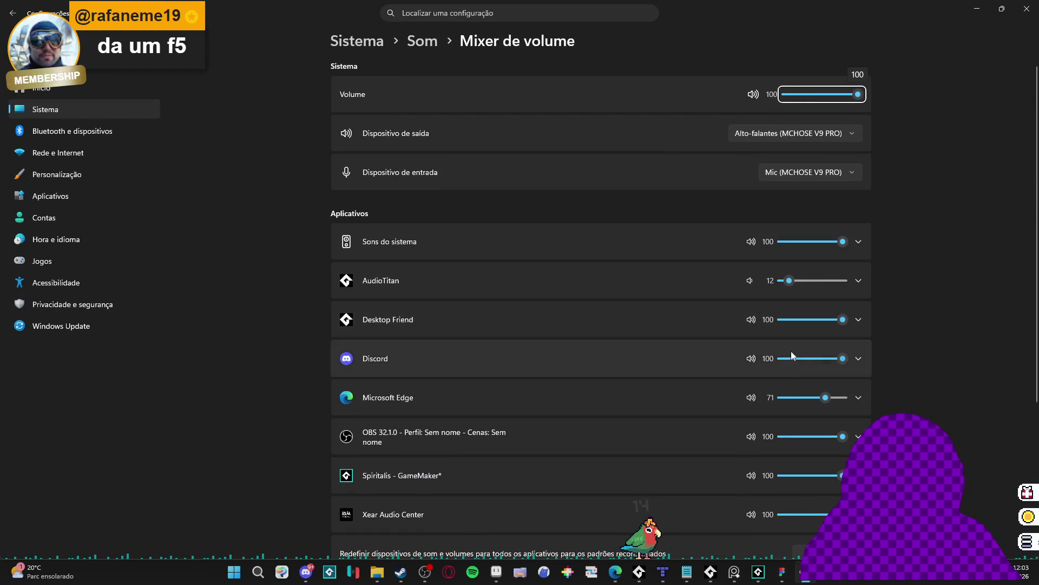
{"action": "left_click", "coordinate": [785, 397]}
{"action": "left_click", "coordinate": [977, 9]}
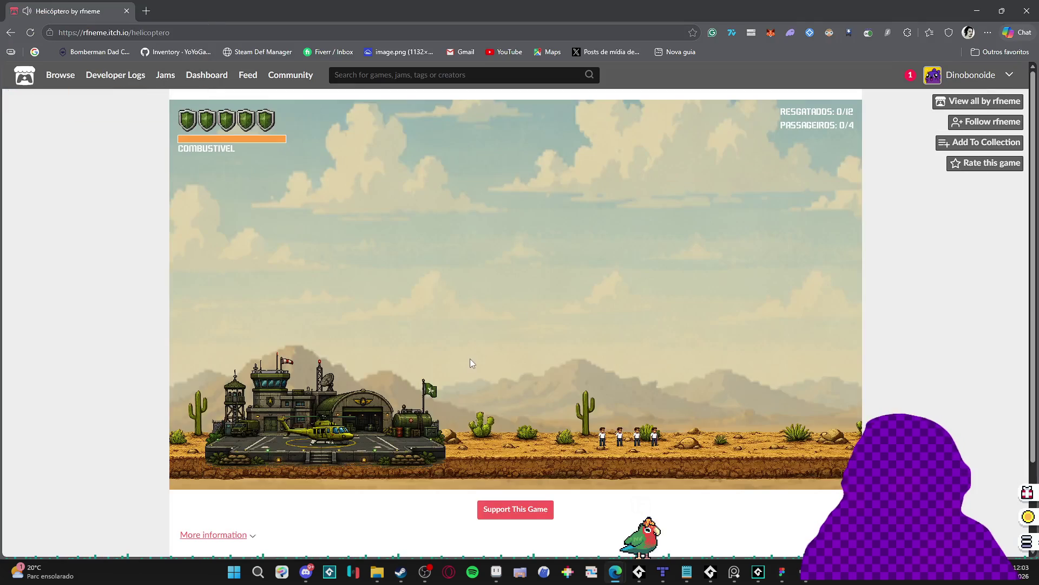
Lift off the helipad and fly right across the desert until shot down.
{"action": "key", "text": "Up"}
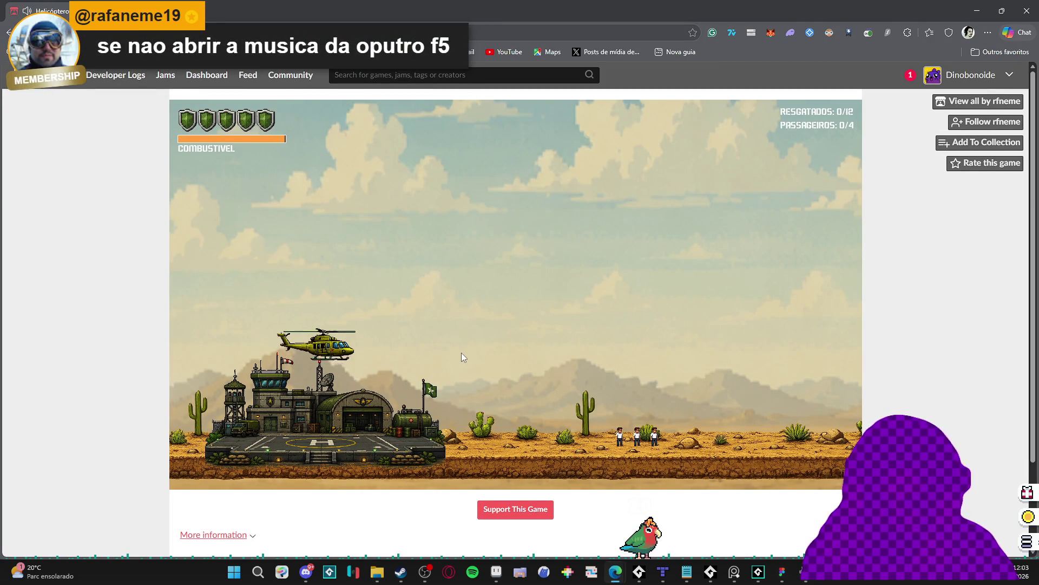
{"action": "key", "text": "Left"}
{"action": "key", "text": "Up"}
{"action": "key", "text": "Right"}
{"action": "key", "text": "Up"}
{"action": "key", "text": "Left"}
{"action": "key", "text": "Right"}
{"action": "key", "text": "Up"}
{"action": "key", "text": "Left"}
{"action": "key", "text": "Right"}
{"action": "key", "text": "Up"}
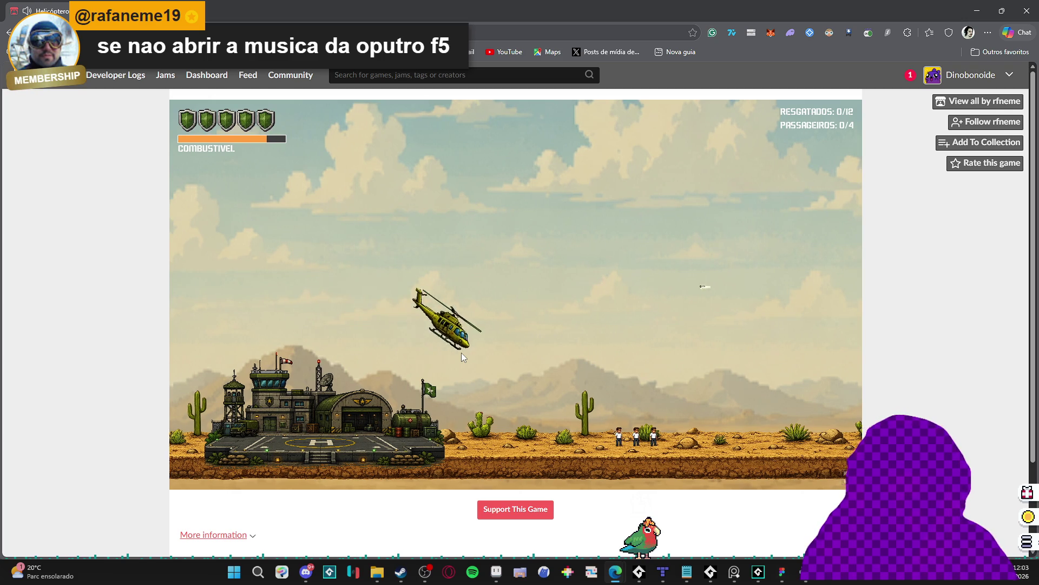
{"action": "key", "text": "Right"}
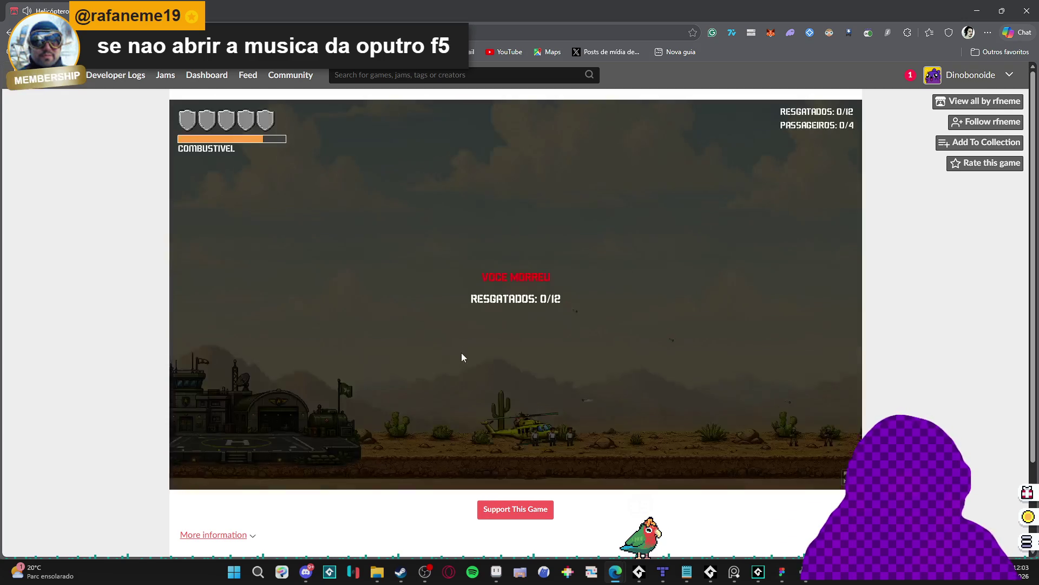
Restart and fly a second run, weaving right and back toward the base.
{"action": "key", "text": "space"}
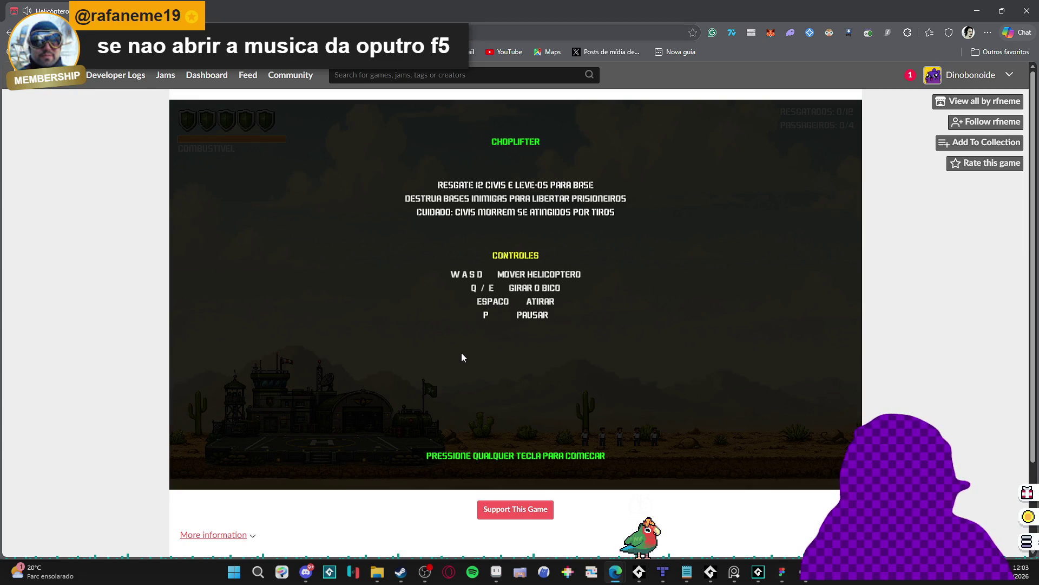
{"action": "key", "text": "space"}
{"action": "key", "text": "Up"}
{"action": "key", "text": "Right"}
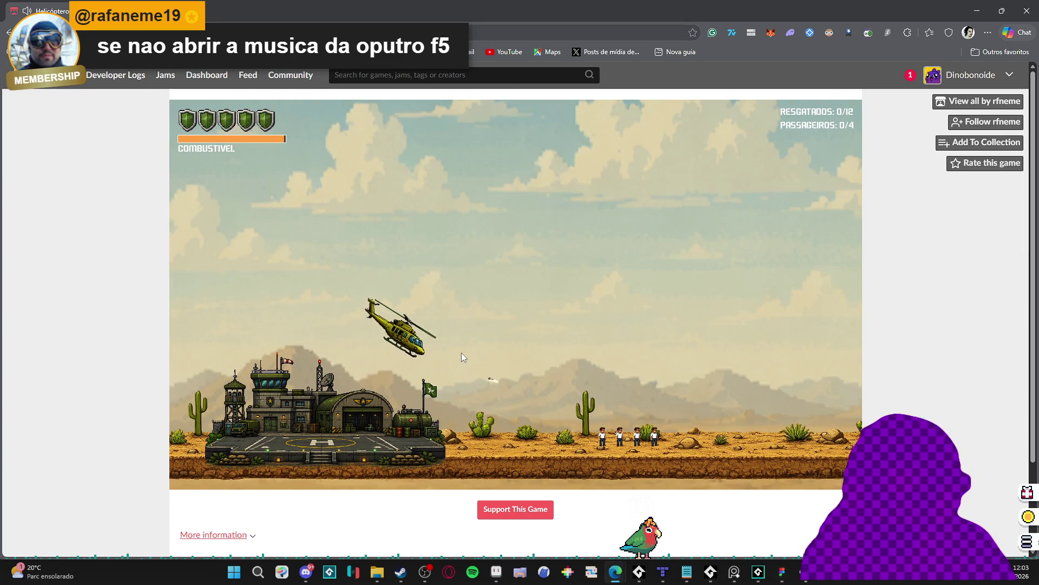
{"action": "key", "text": "Right"}
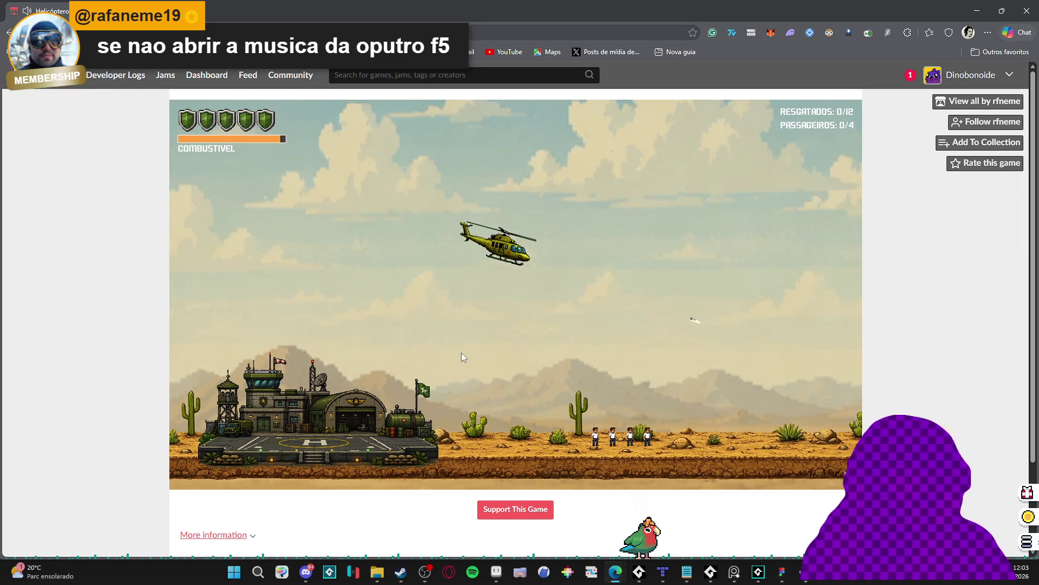
{"action": "key", "text": "Left"}
{"action": "key", "text": "Up"}
{"action": "key", "text": "Up"}
{"action": "key", "text": "Right"}
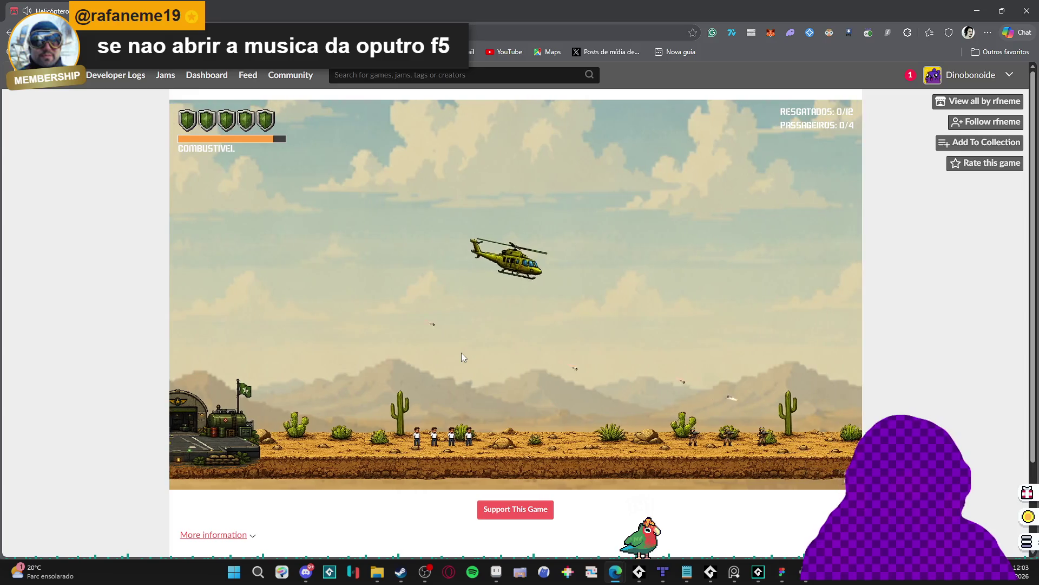
{"action": "key", "text": "Left"}
{"action": "key", "text": "Up"}
{"action": "key", "text": "Up"}
{"action": "key", "text": "Right"}
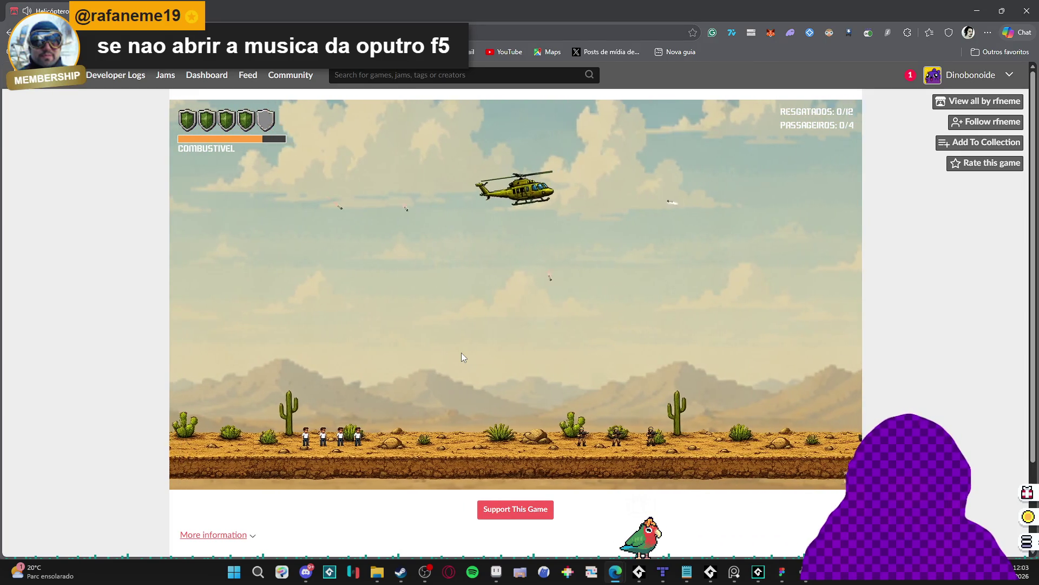
{"action": "key", "text": "Left"}
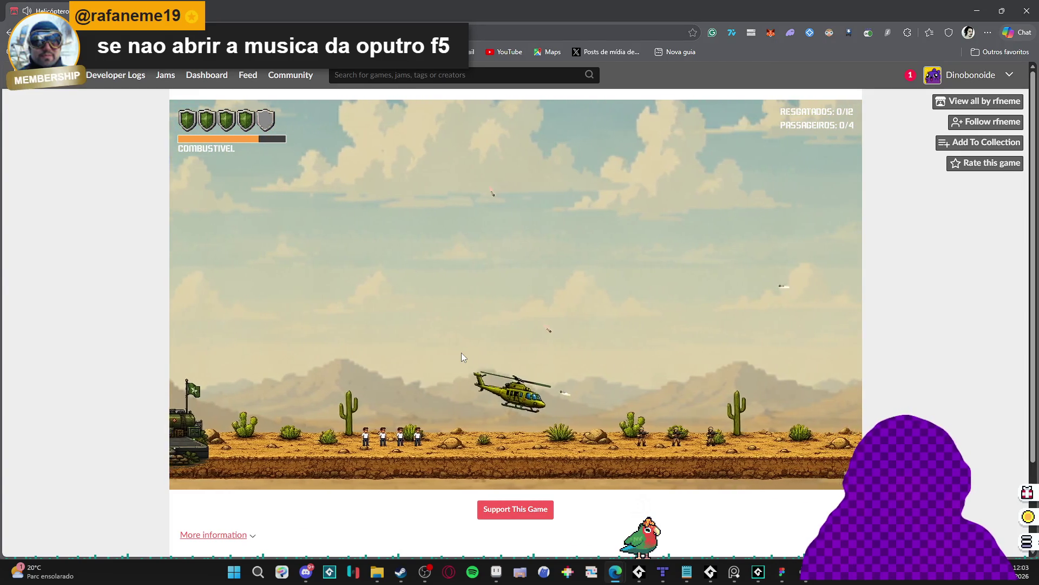
{"action": "key", "text": "Right"}
{"action": "key", "text": "Up"}
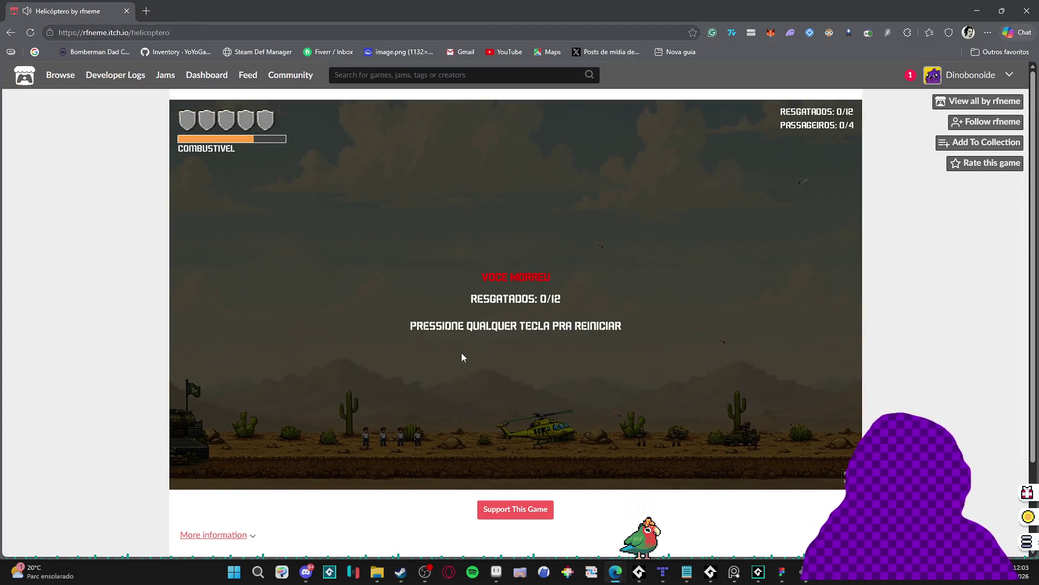
Restart a third run, flying right and turning the helicopter forward with Q.
{"action": "key", "text": "space"}
{"action": "key", "text": "space"}
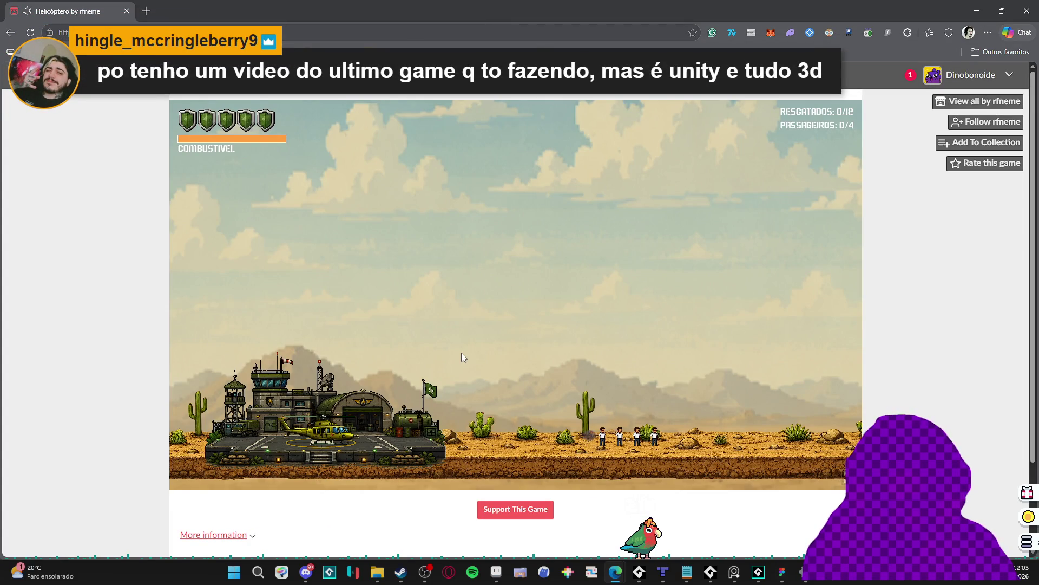
{"action": "key", "text": "Up"}
{"action": "key", "text": "Right"}
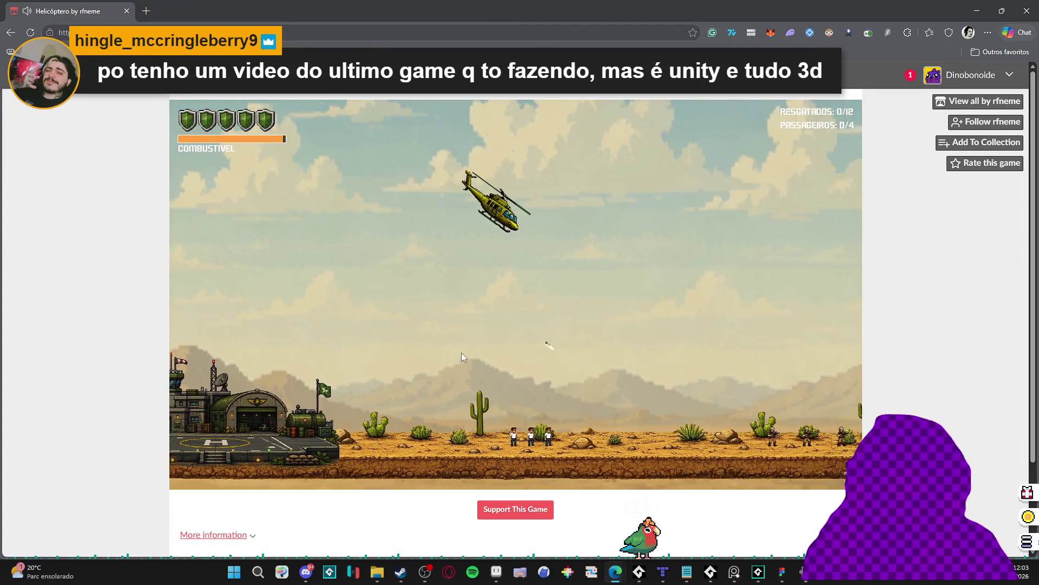
{"action": "key", "text": "Left"}
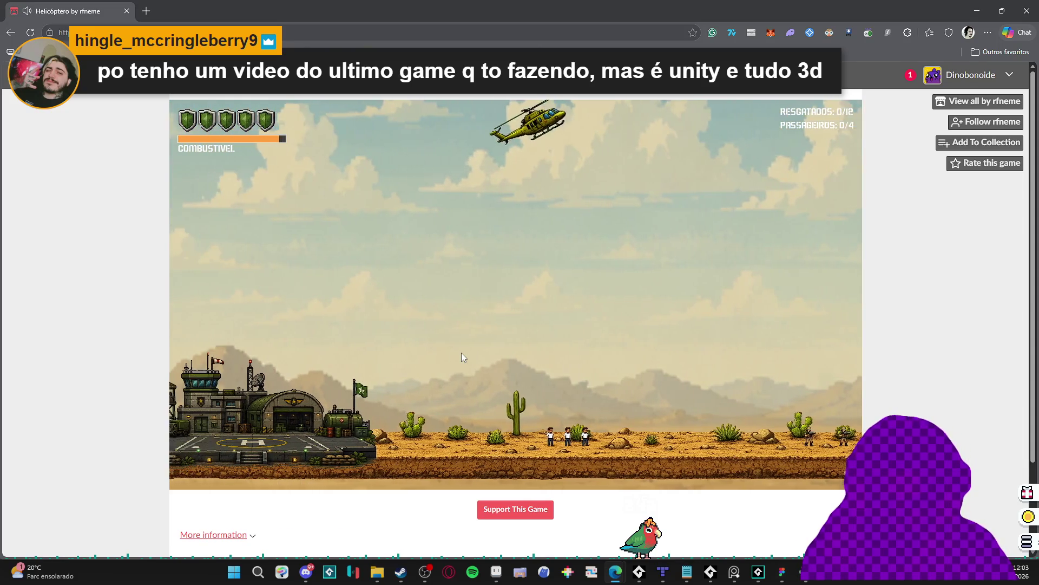
{"action": "key", "text": "Right"}
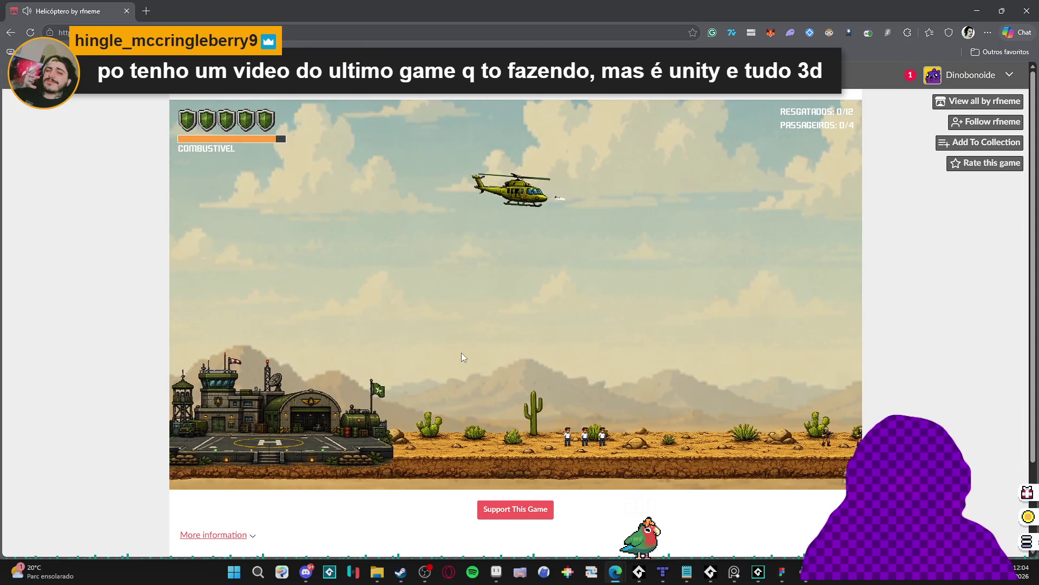
{"action": "key", "text": "Up"}
{"action": "key", "text": "Up"}
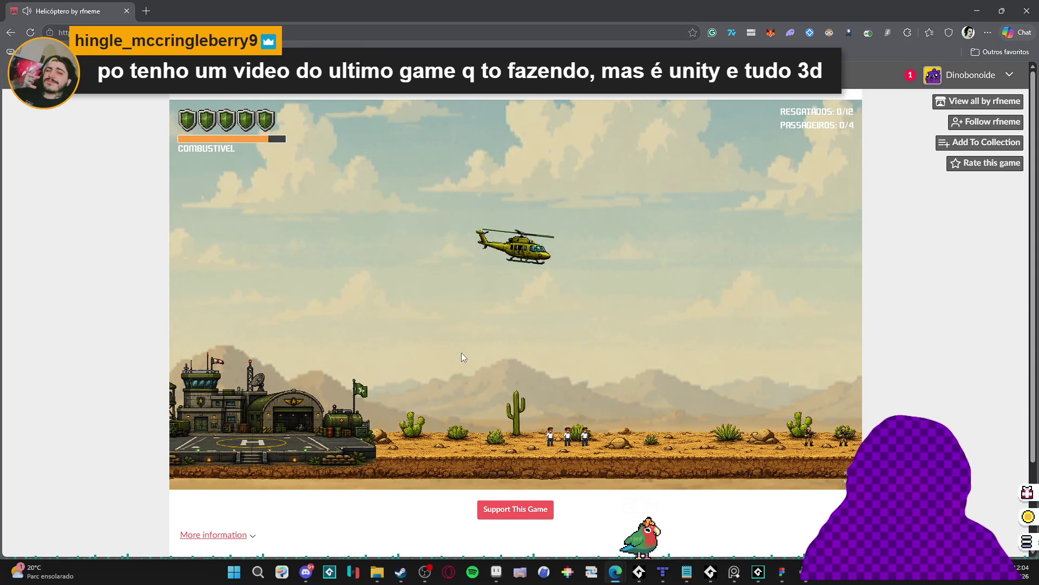
{"action": "key", "text": "Right"}
{"action": "key", "text": "Up"}
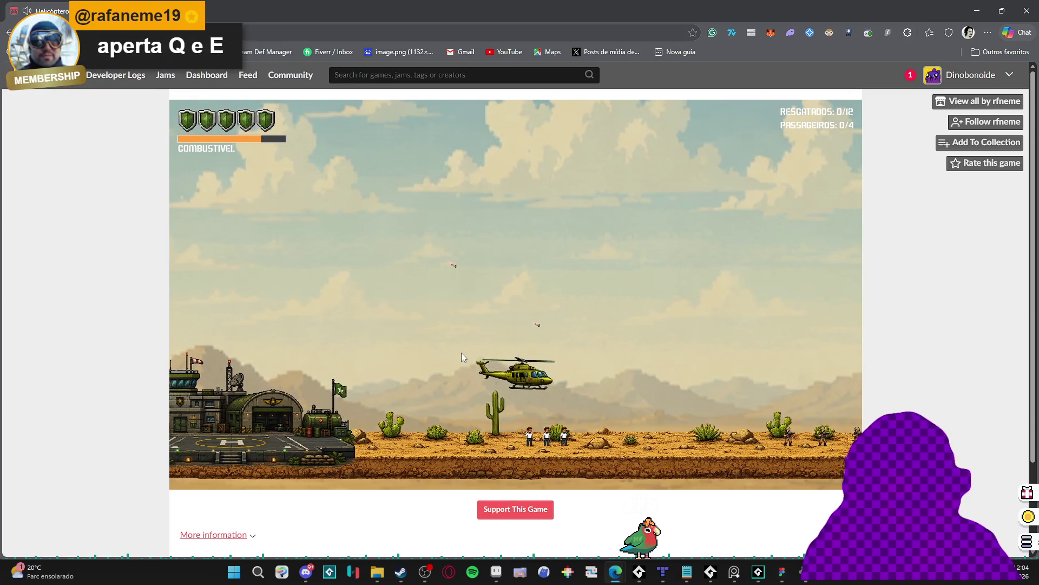
{"action": "key", "text": "q"}
Fly right over the desert dodging fire, then turn back left toward the base.
{"action": "key", "text": "Up"}
{"action": "key", "text": "Right"}
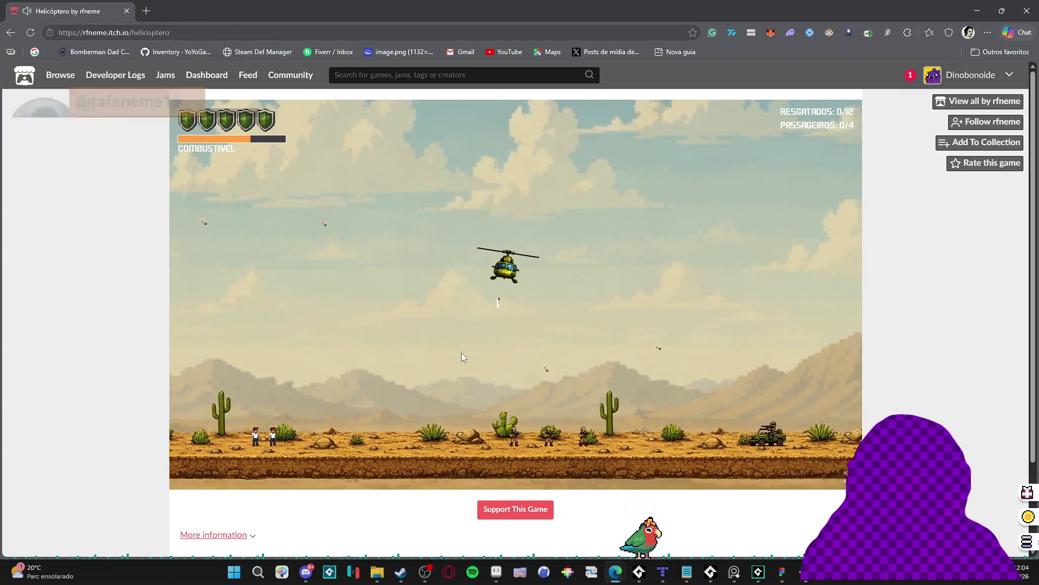
{"action": "key", "text": "Up"}
{"action": "key", "text": "Right"}
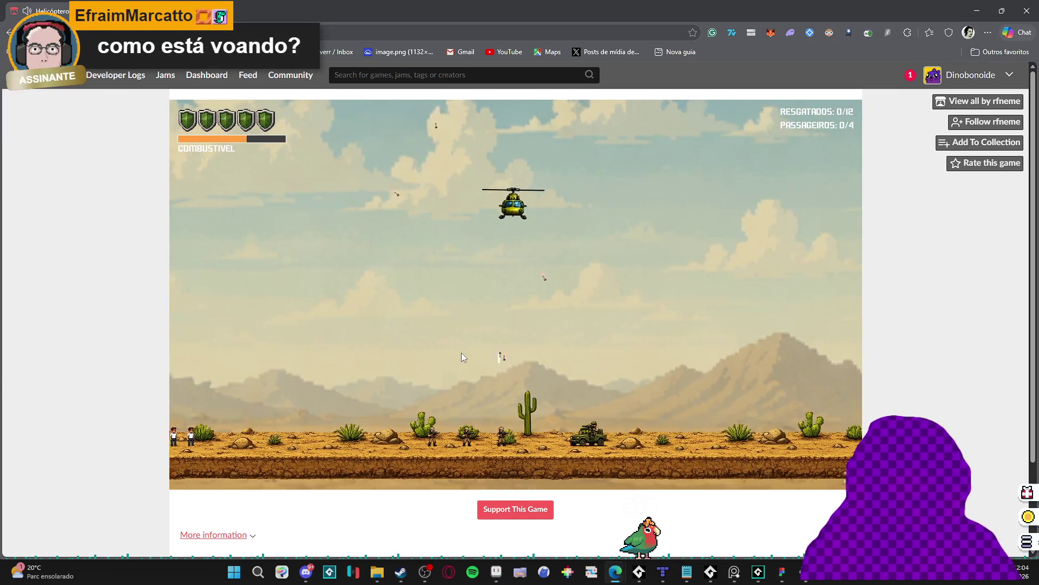
{"action": "key", "text": "Right"}
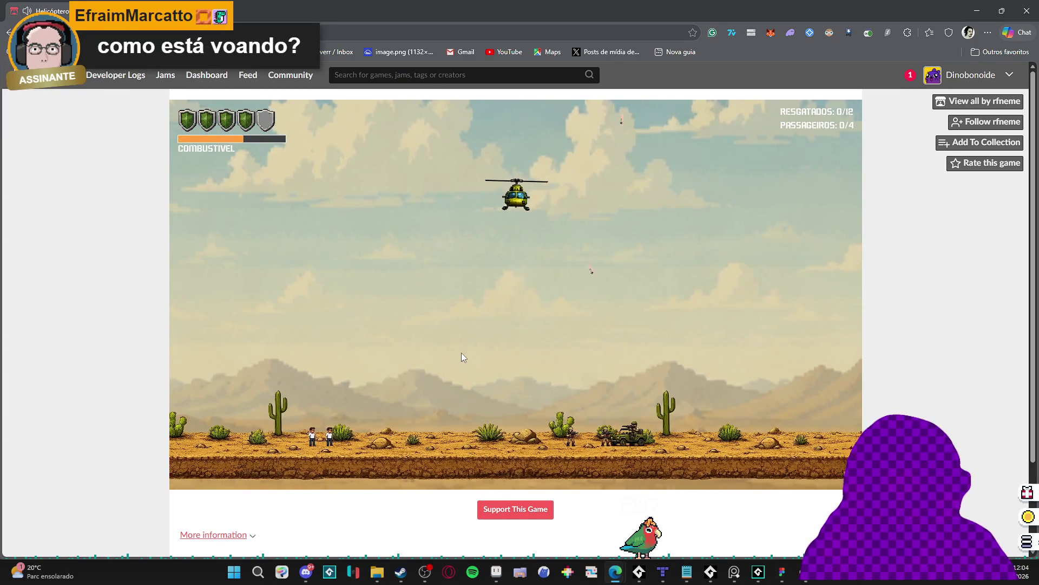
{"action": "key", "text": "Up"}
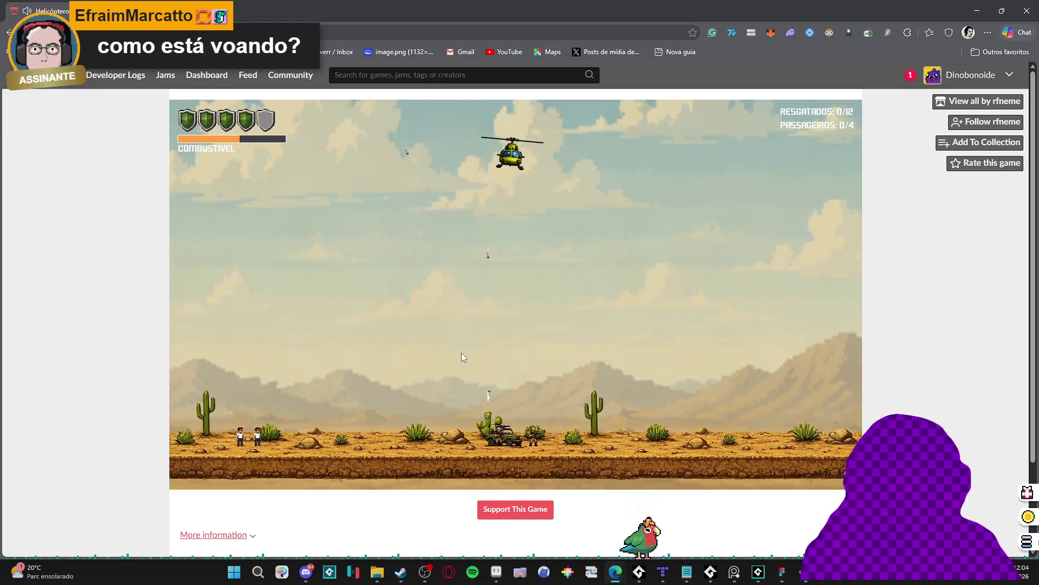
{"action": "key", "text": "Down"}
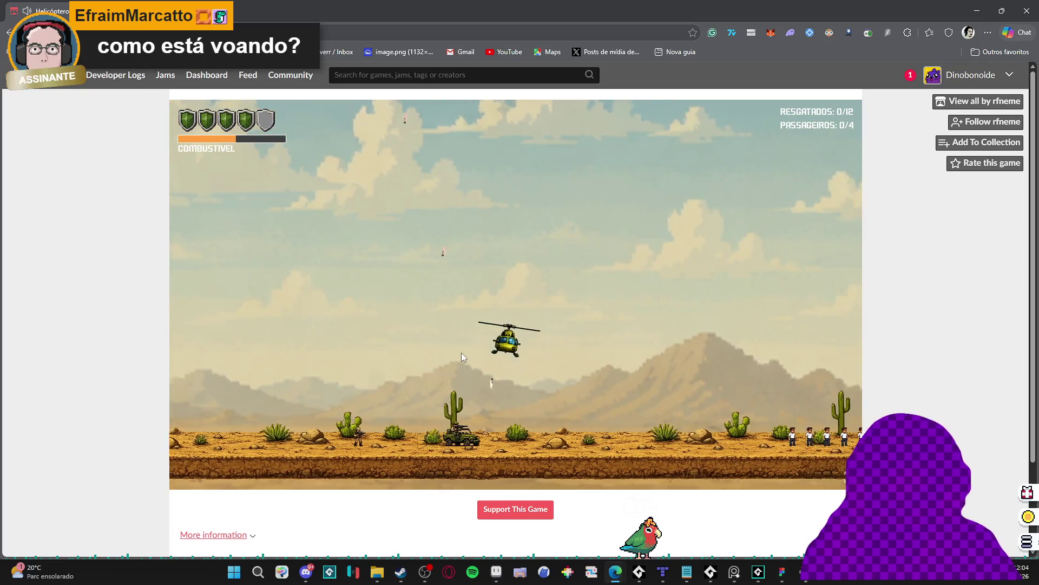
{"action": "key", "text": "Up"}
{"action": "key", "text": "Up"}
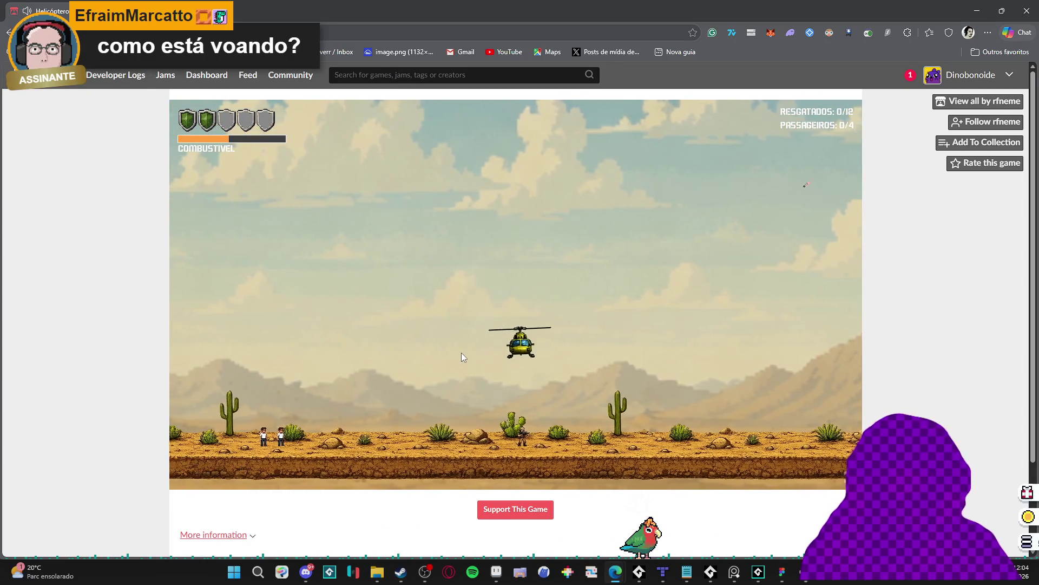
{"action": "key", "text": "Up"}
{"action": "key", "text": "Up"}
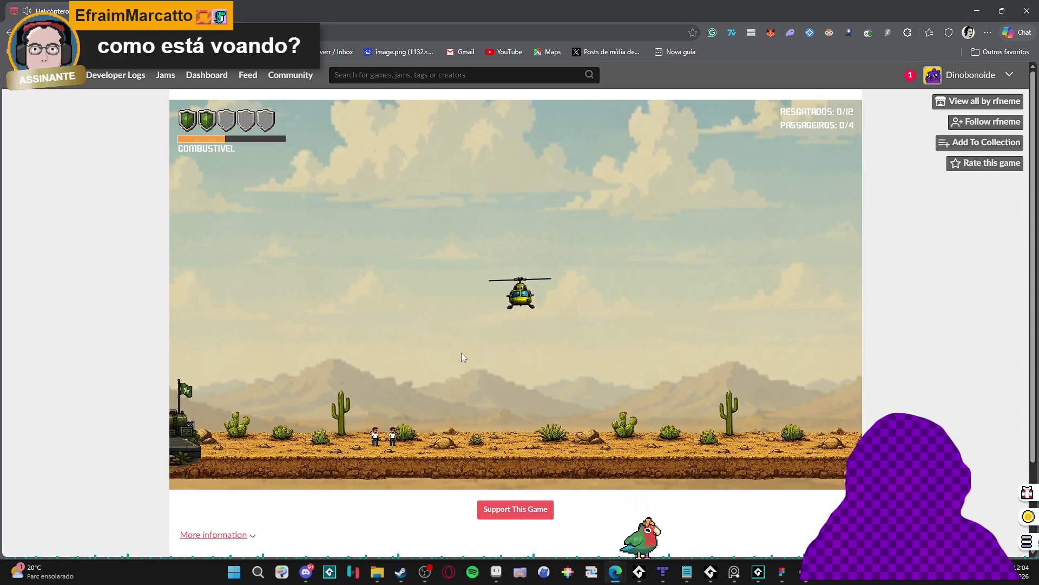
{"action": "key", "text": "Left"}
{"action": "key", "text": "Left"}
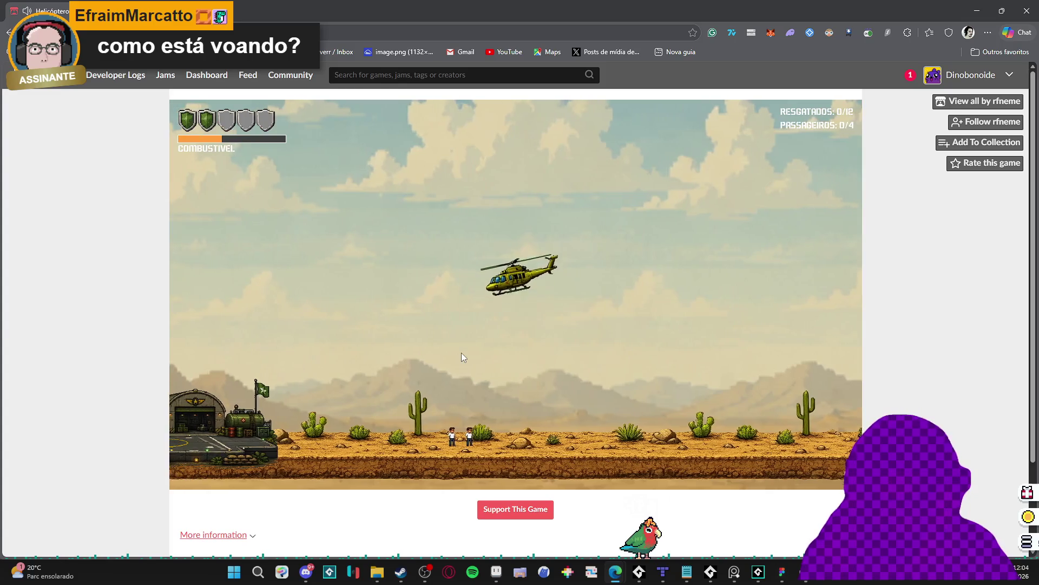
{"action": "key", "text": "Left"}
Land beside two passengers, take off with them, and restart after being shot down.
{"action": "key", "text": "Down"}
{"action": "key", "text": "Down"}
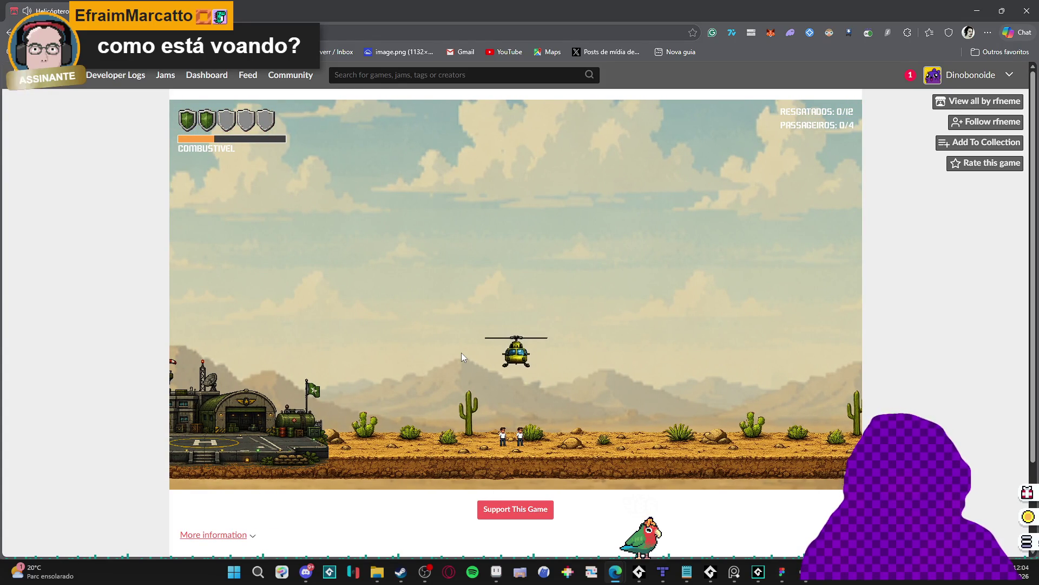
{"action": "key", "text": "Down"}
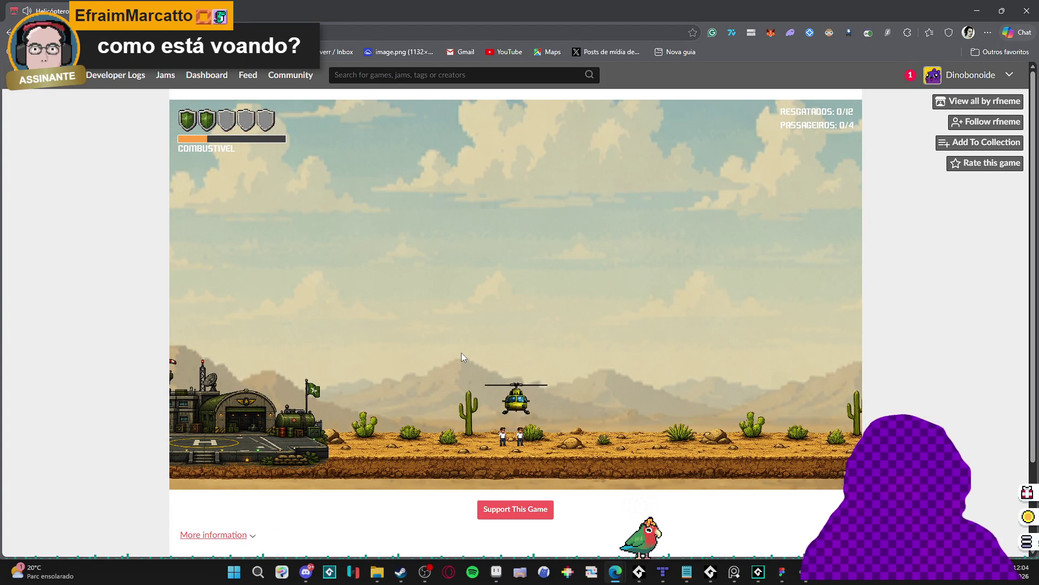
{"action": "key", "text": "Up"}
{"action": "key", "text": "Down"}
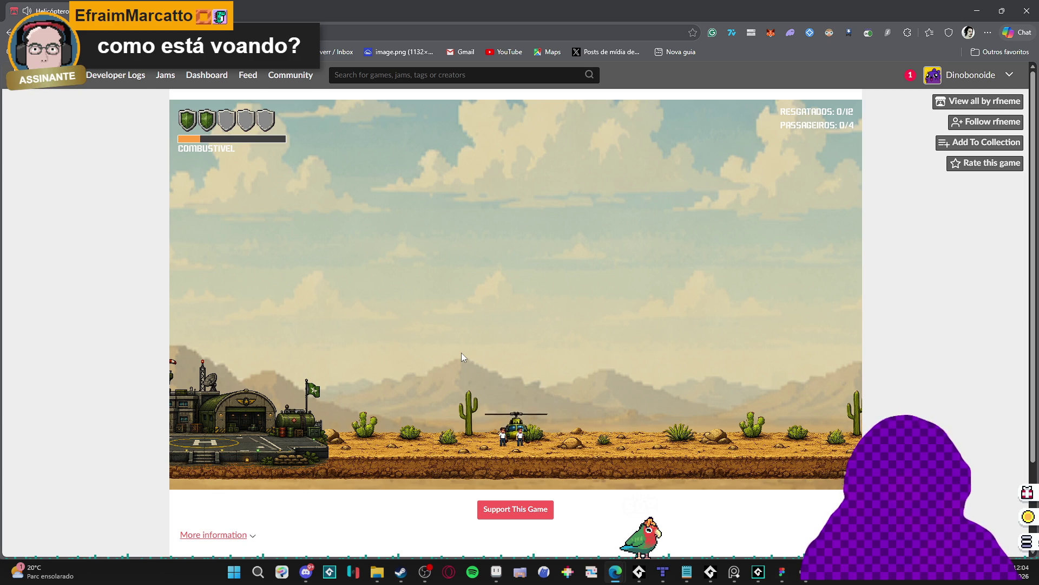
{"action": "key", "text": "Up"}
{"action": "key", "text": "Right"}
{"action": "key", "text": "Up"}
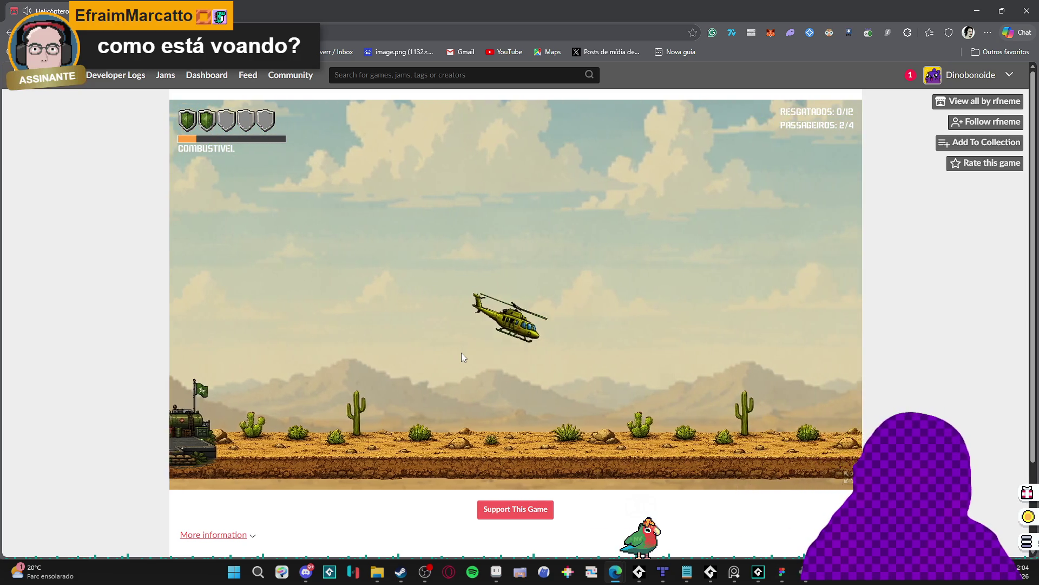
{"action": "key", "text": "Right"}
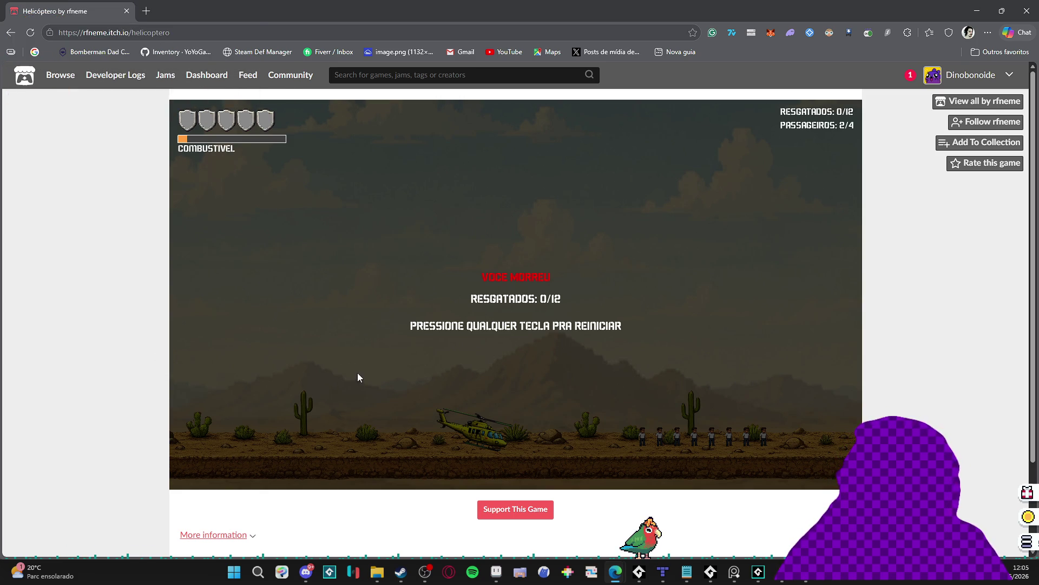
{"action": "key", "text": "space"}
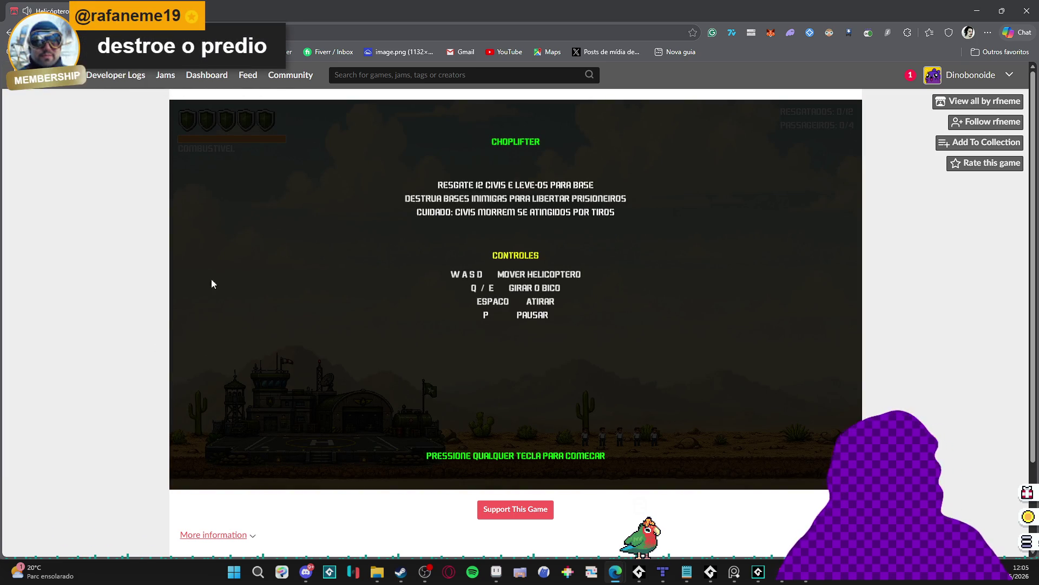
Start the helicopter game and lift off from the base, climbing and weaving left and right.
{"action": "key", "text": "space"}
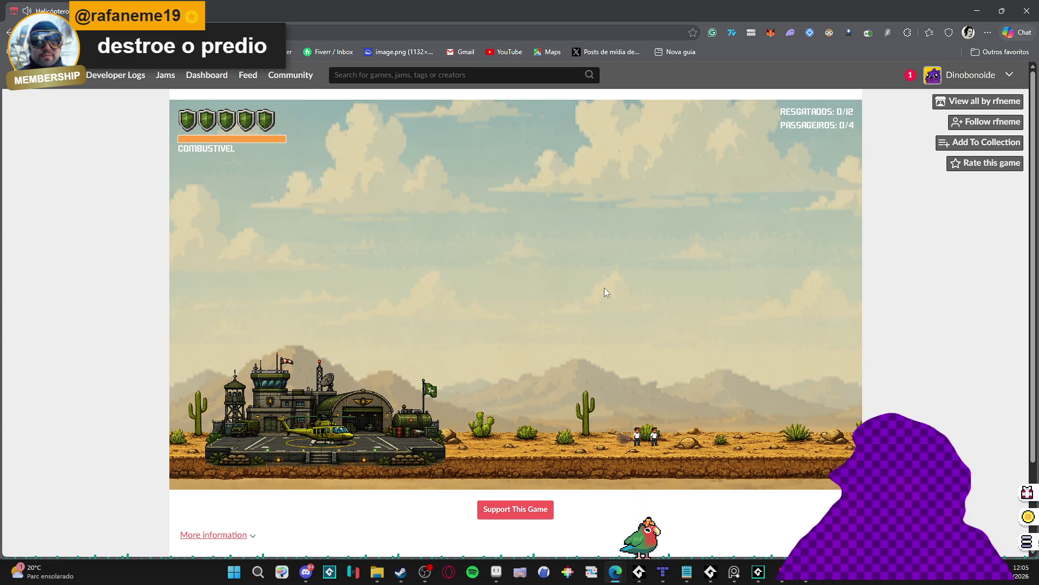
{"action": "key", "text": "Up"}
{"action": "key", "text": "Right"}
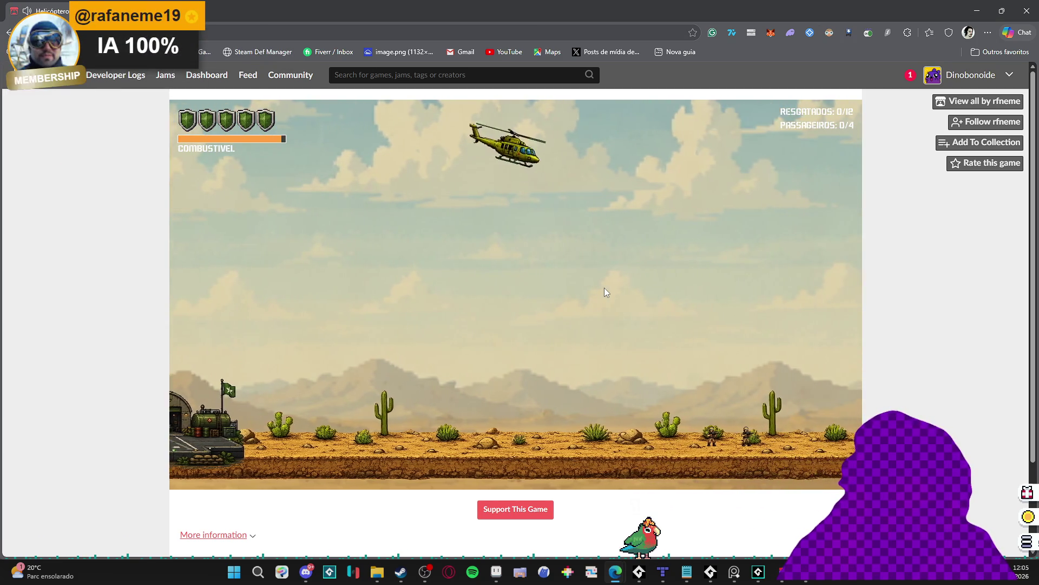
{"action": "key", "text": "Left"}
{"action": "key", "text": "Right"}
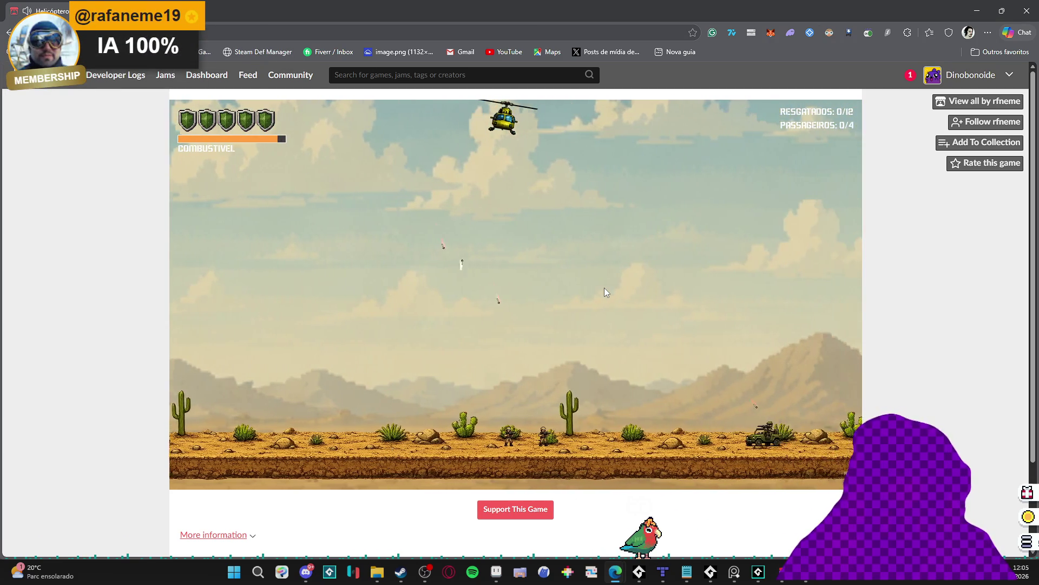
{"action": "key", "text": "Left"}
{"action": "key", "text": "Down"}
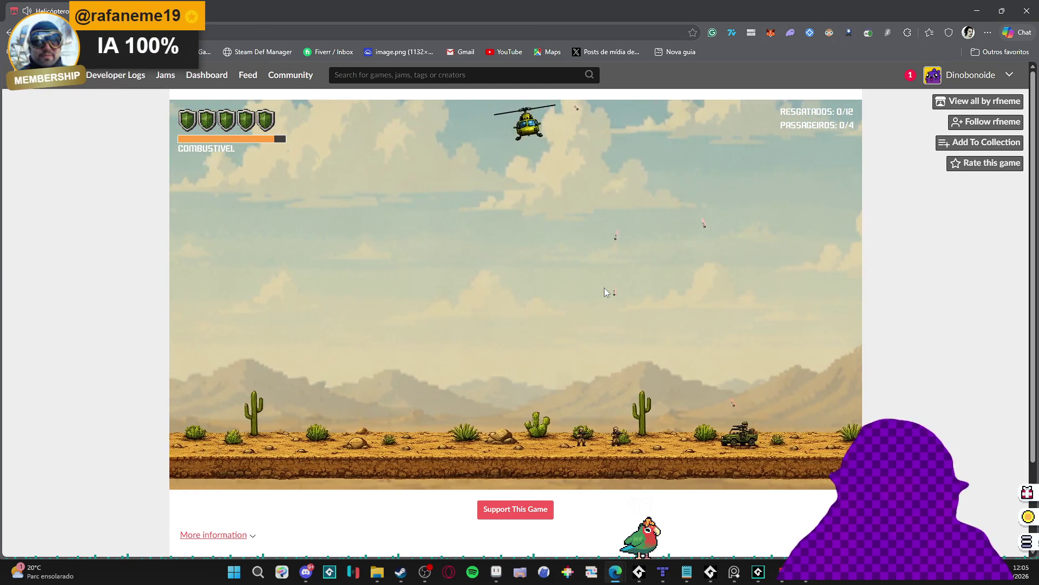
{"action": "key", "text": "Up"}
{"action": "key", "text": "Right"}
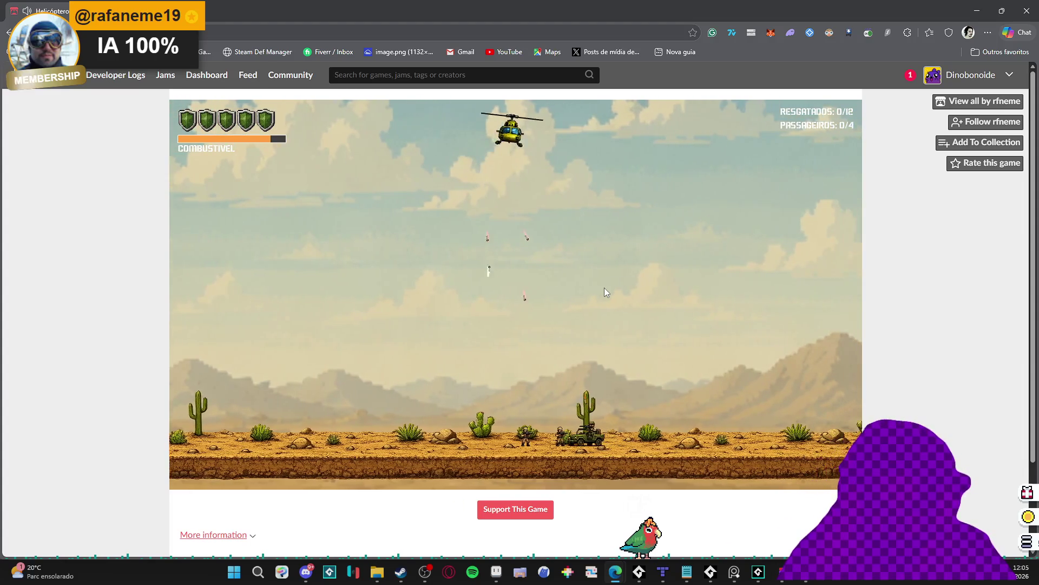
Fly the helicopter back and forth, then push forward to the right.
{"action": "key", "text": "Left"}
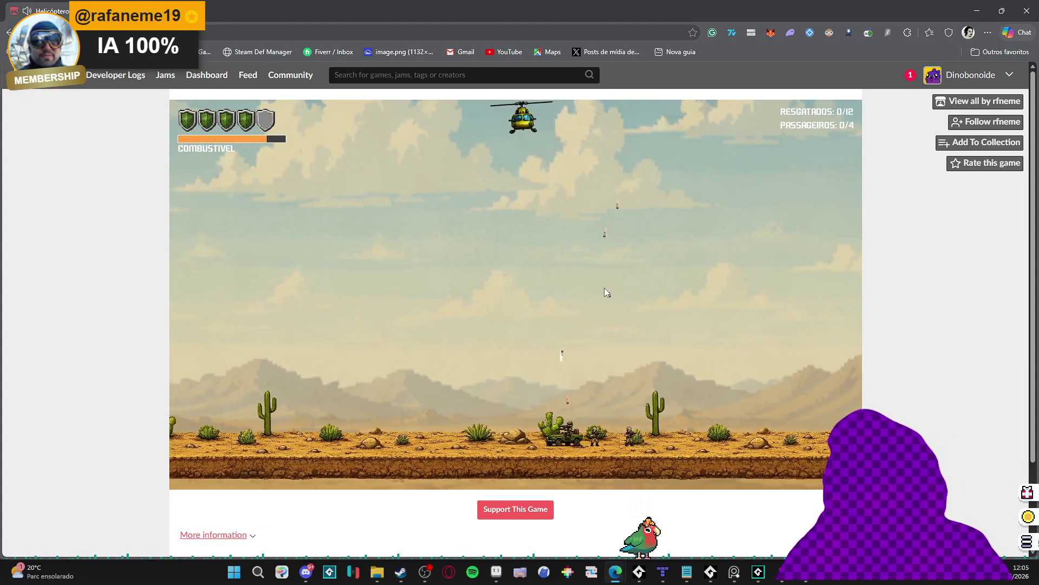
{"action": "key", "text": "Down"}
{"action": "key", "text": "Up"}
{"action": "key", "text": "Right"}
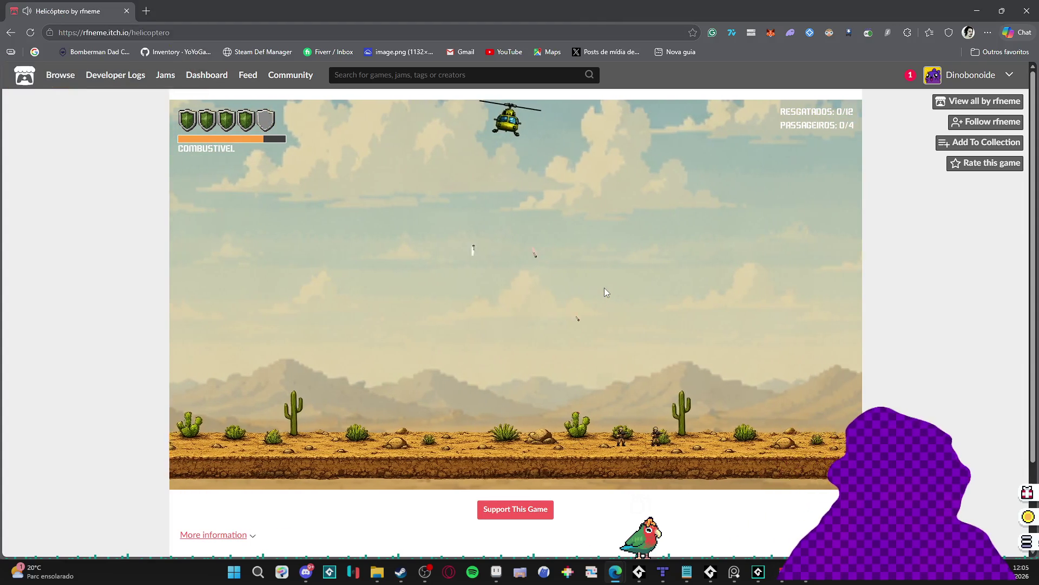
{"action": "key", "text": "Up"}
{"action": "key", "text": "Left"}
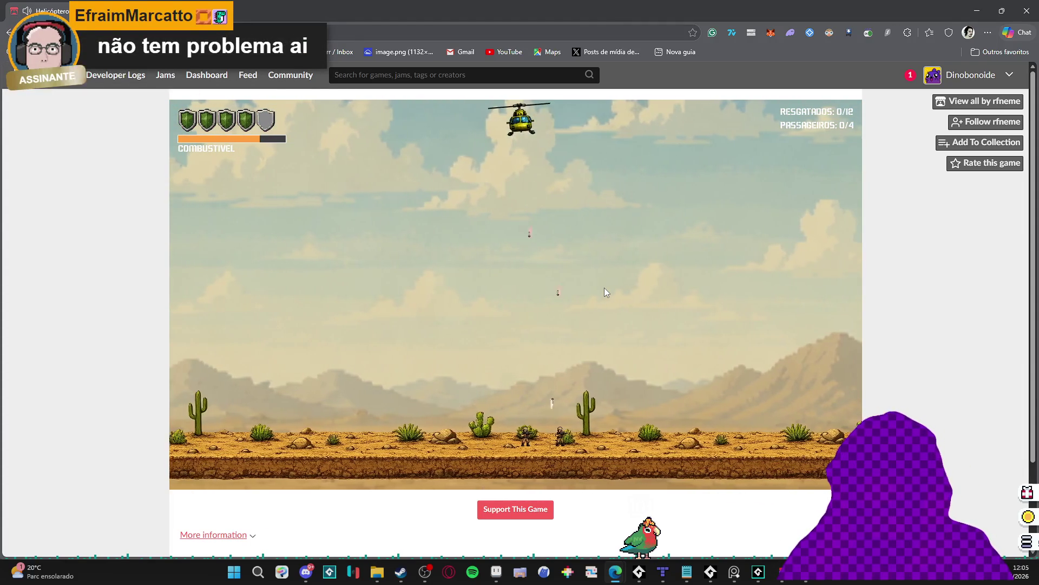
{"action": "key", "text": "Right"}
{"action": "key", "text": "Up"}
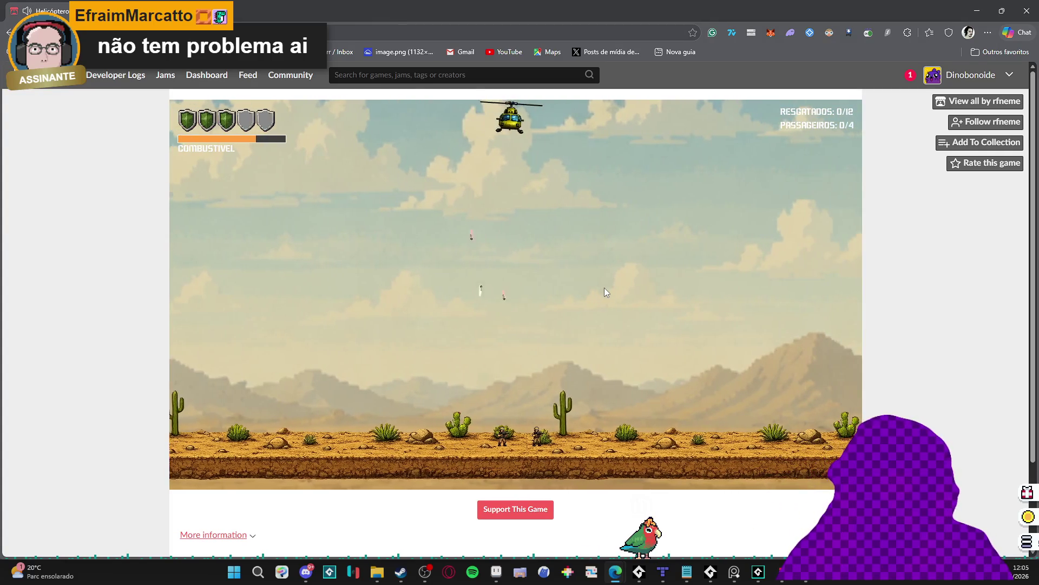
{"action": "key", "text": "Left"}
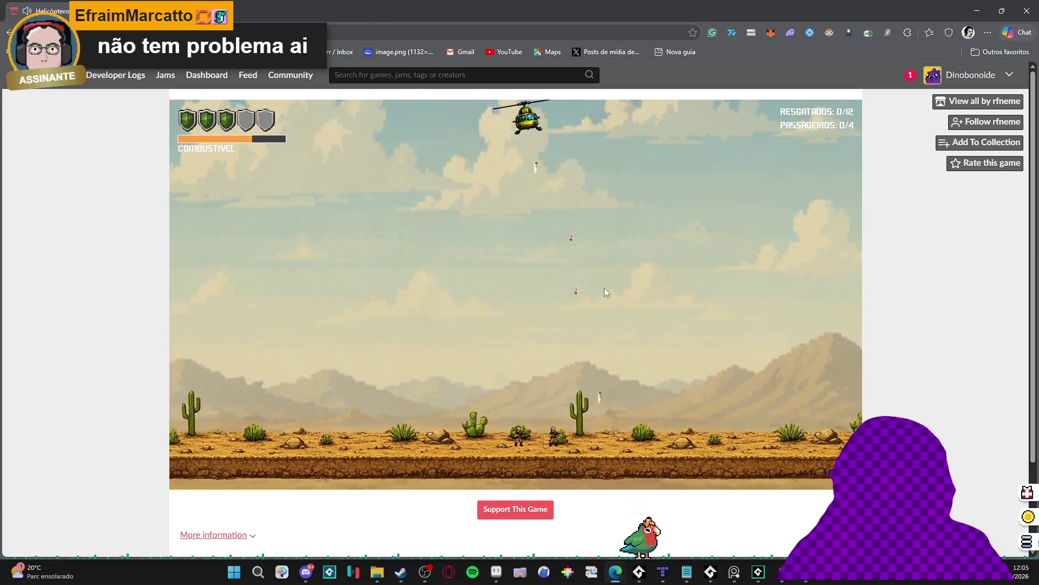
{"action": "key", "text": "Right"}
{"action": "key", "text": "Up"}
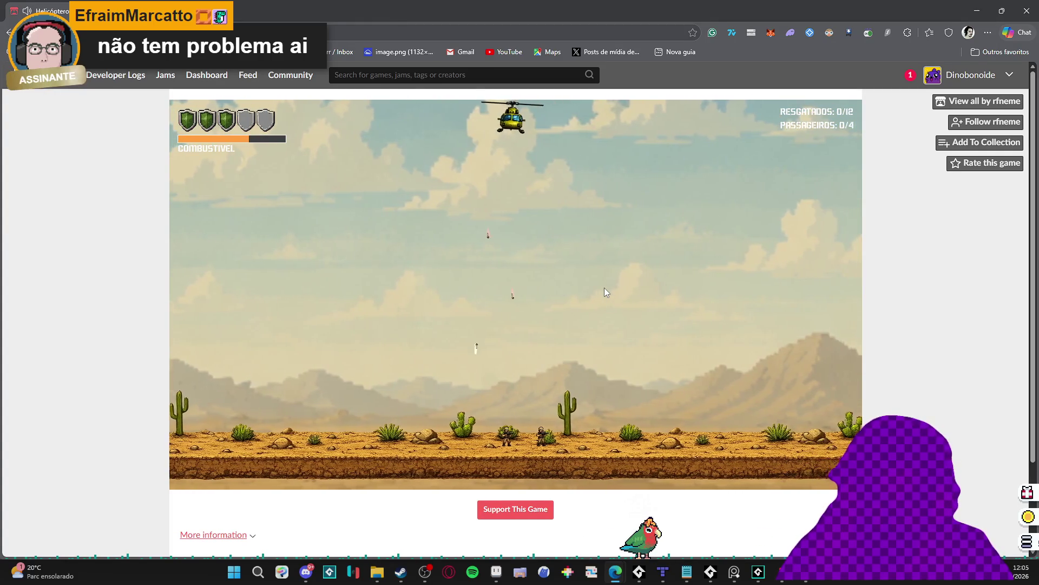
{"action": "key", "text": "Right"}
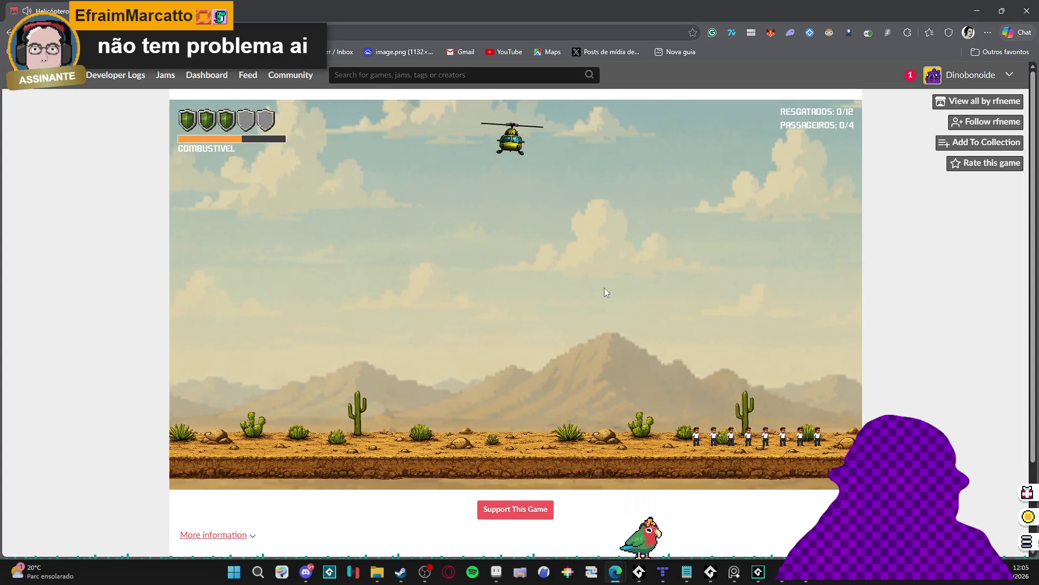
Descend near the ground toward the waiting civilians and turn the helicopter to face forward.
{"action": "key", "text": "Left"}
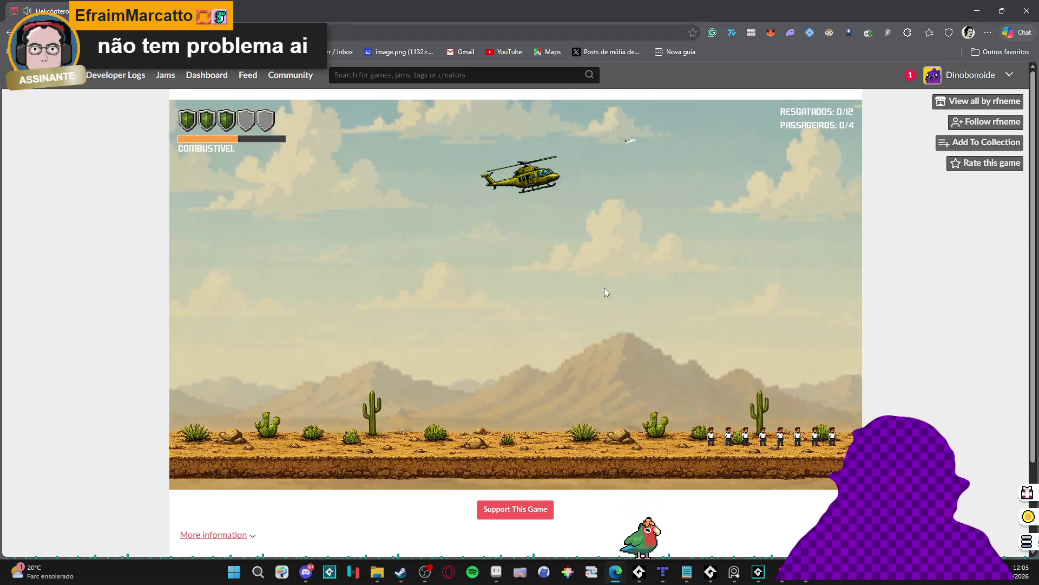
{"action": "key", "text": "Down"}
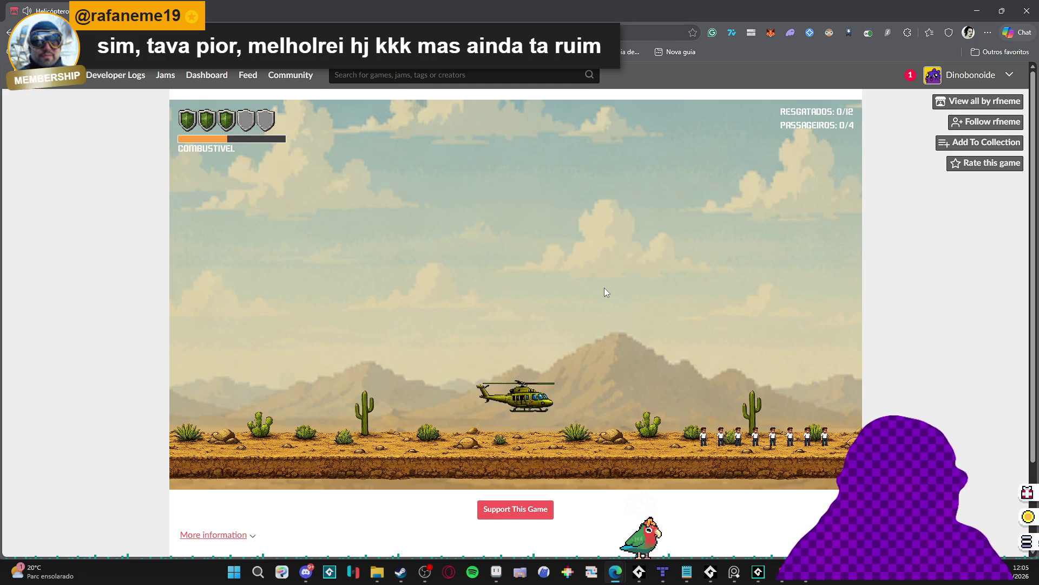
{"action": "key", "text": "Right"}
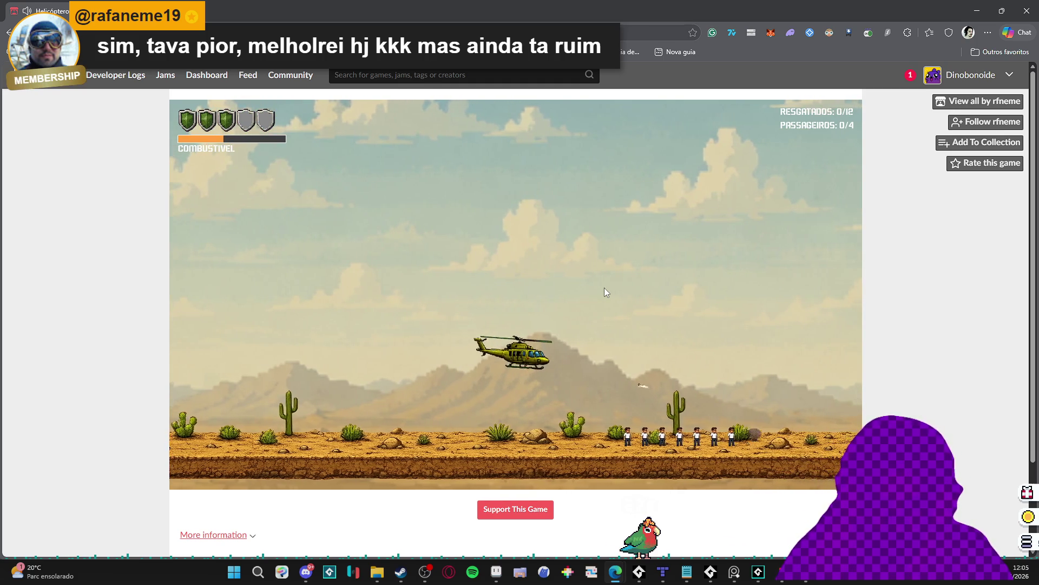
{"action": "key", "text": "Left"}
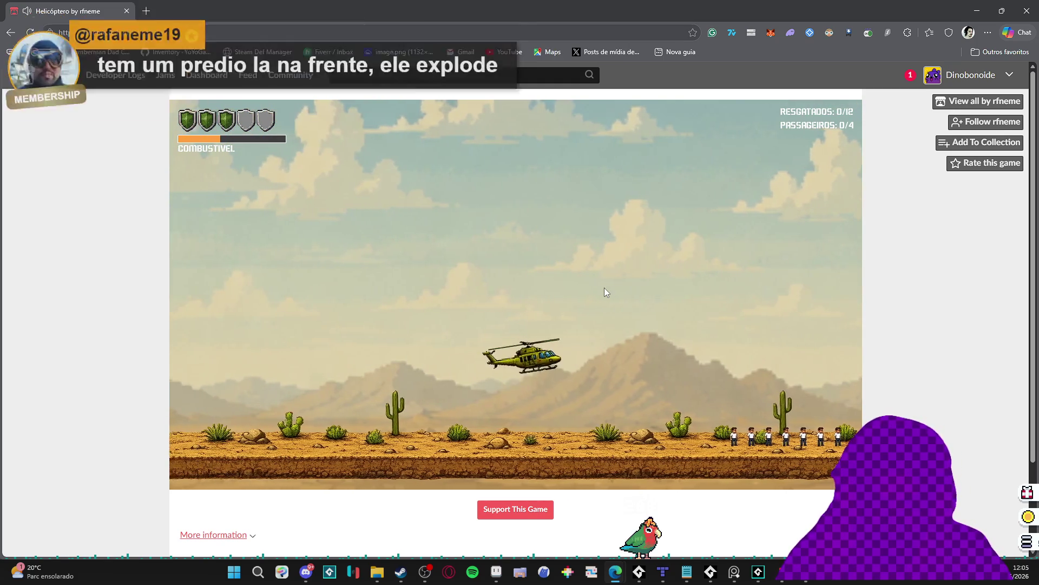
{"action": "key", "text": "Up"}
{"action": "key", "text": "Up"}
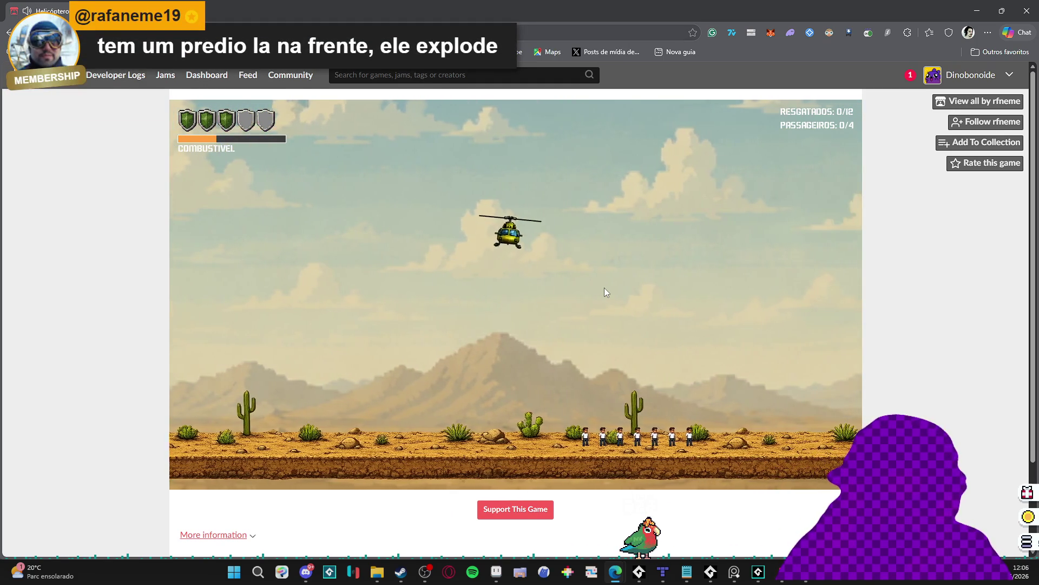
Maneuver the helicopter toward the desert building, firing a shot downward on the way.
{"action": "key", "text": "Down"}
{"action": "key", "text": "Left"}
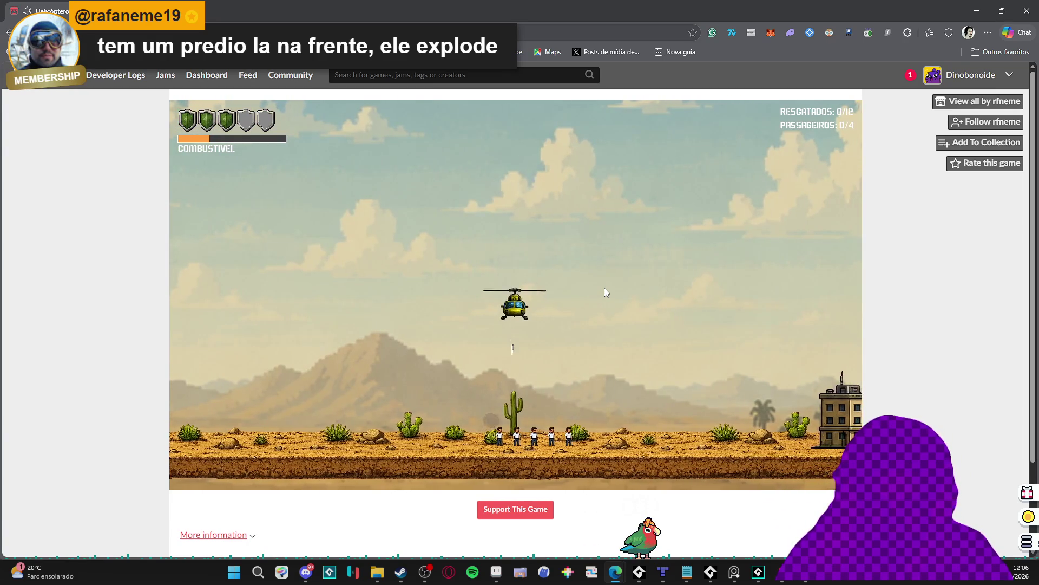
{"action": "key", "text": "Right"}
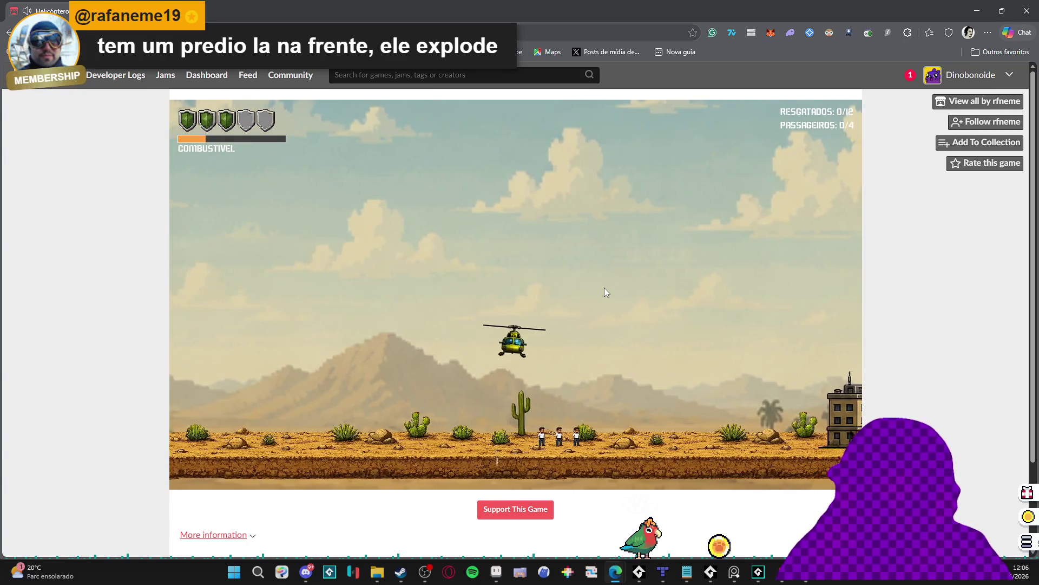
{"action": "key", "text": "Up"}
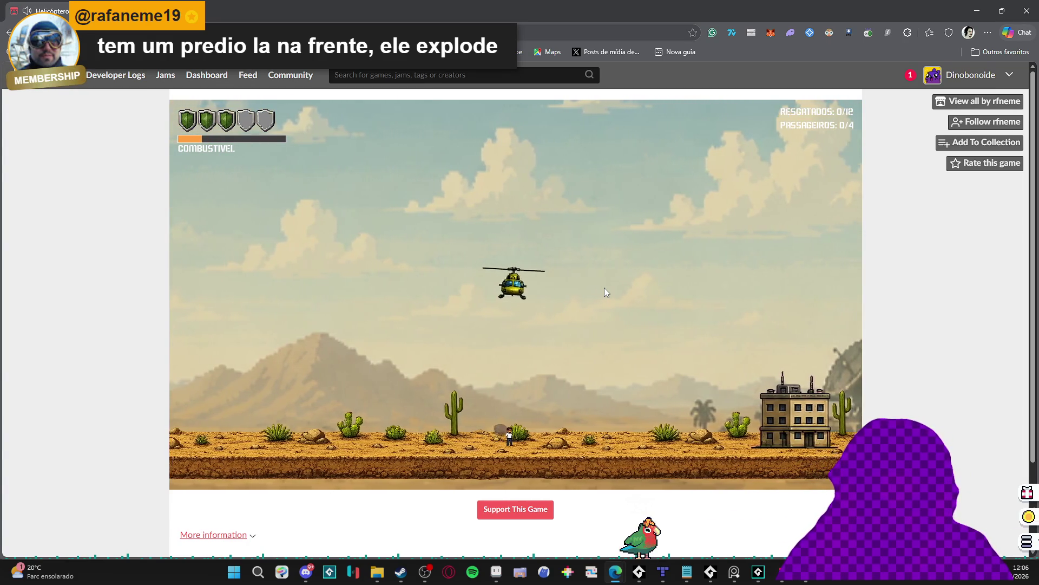
{"action": "key", "text": "Up"}
{"action": "key", "text": "Right"}
Shoot the building until it explodes, fly past the wreckage, and switch to Discord.
{"action": "key", "text": "Right"}
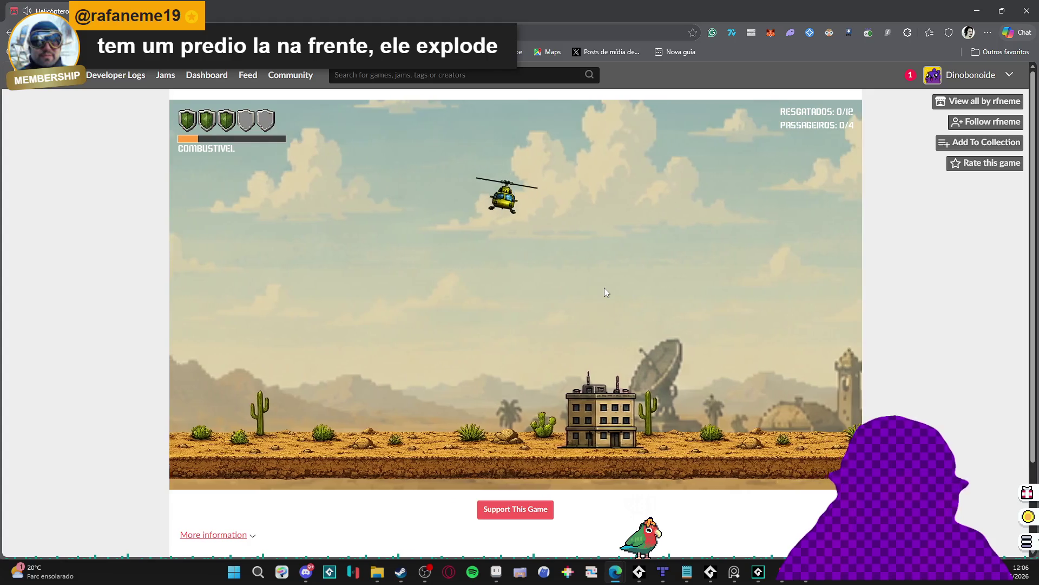
{"action": "key", "text": "Up"}
{"action": "key", "text": "Right"}
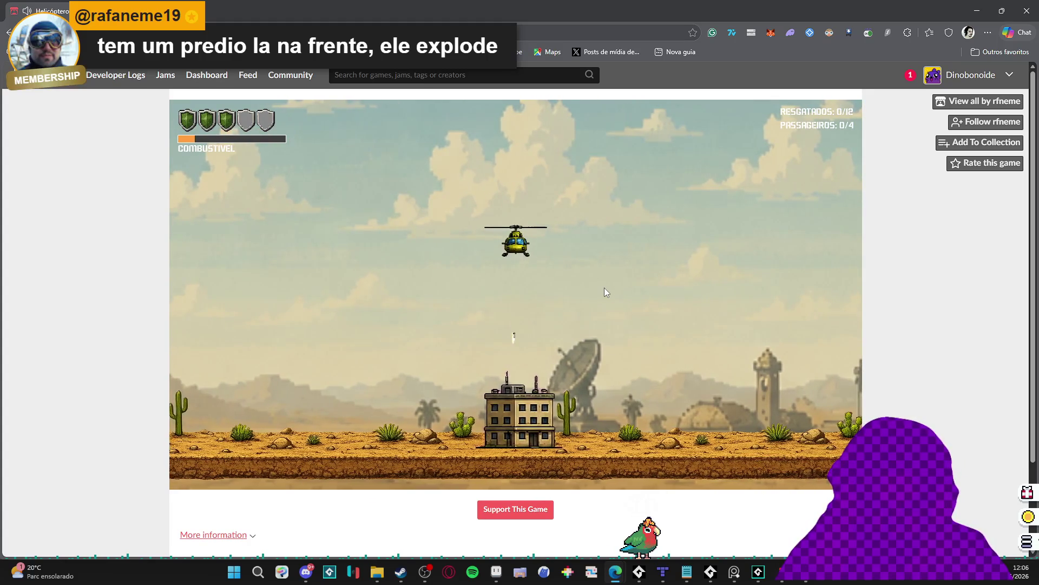
{"action": "key", "text": "Right"}
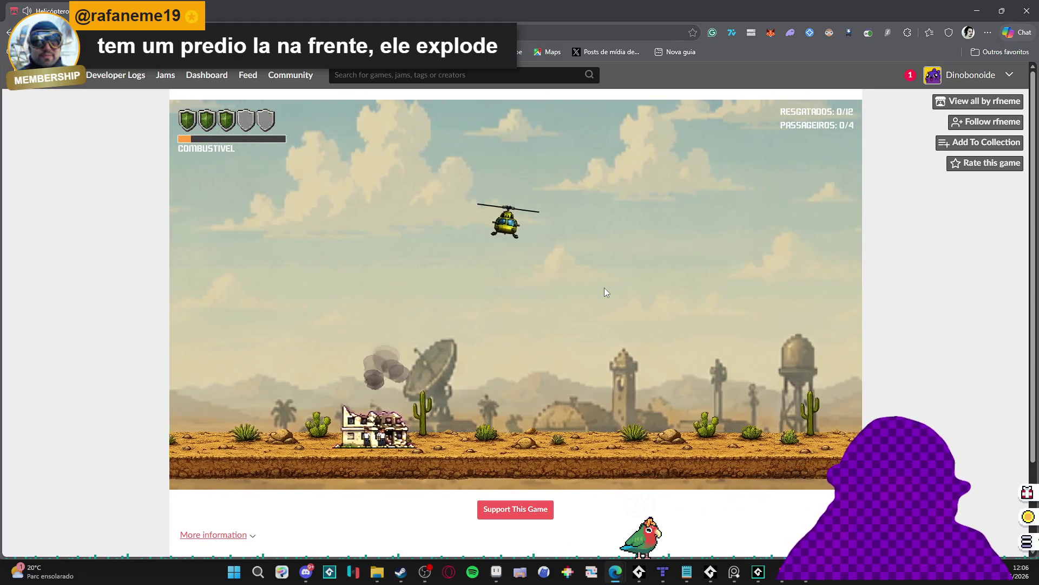
{"action": "key", "text": "Right"}
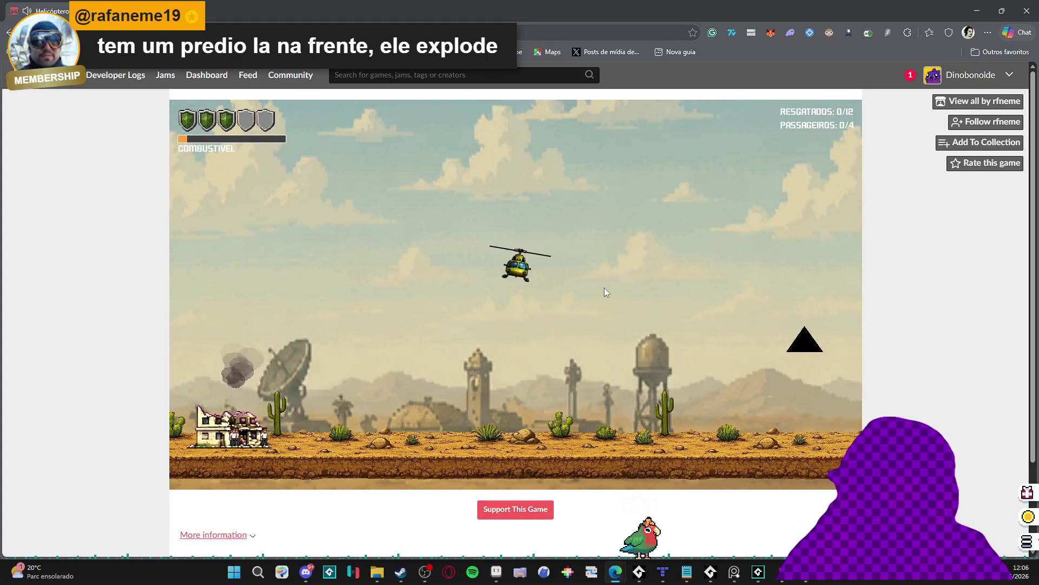
{"action": "key", "text": "Right"}
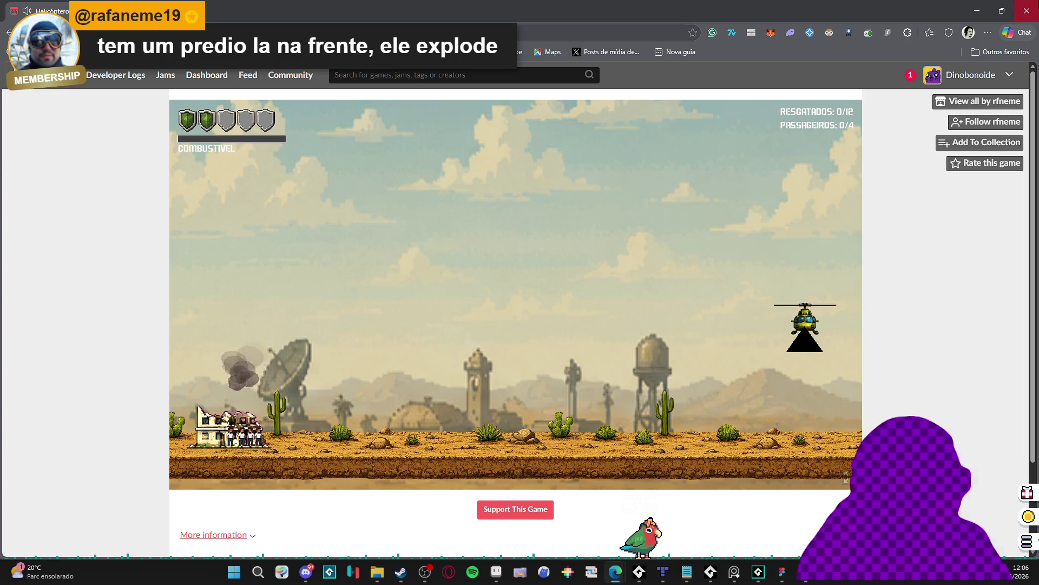
{"action": "key", "text": "alt+Tab"}
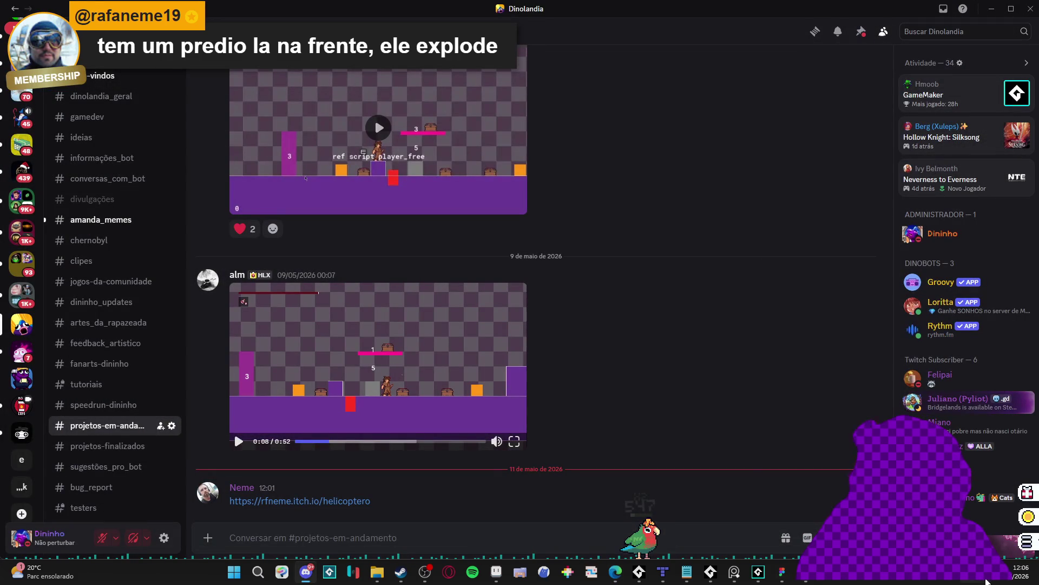
Raise Microsoft Edge's volume from 5 to 27 in the volume mixer, returning to #projetos-em-andamento.
{"action": "key", "text": "alt+Tab"}
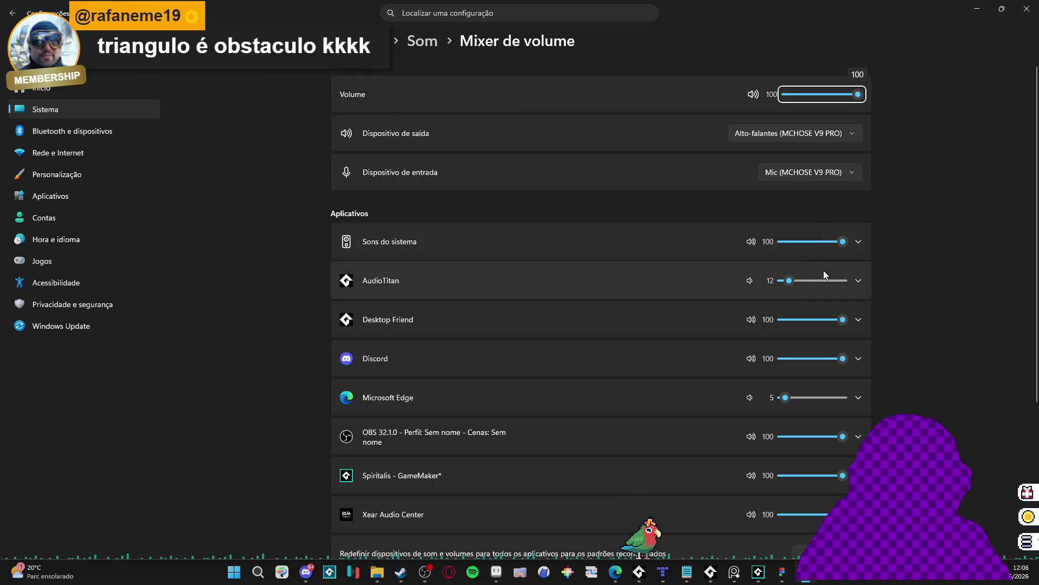
{"action": "mouse_move", "coordinate": [797, 396]}
{"action": "left_mouse_down"}
{"action": "mouse_move", "coordinate": [815, 399]}
{"action": "mouse_move", "coordinate": [895, 348]}
{"action": "left_mouse_up"}
{"action": "key", "text": "alt+Tab"}
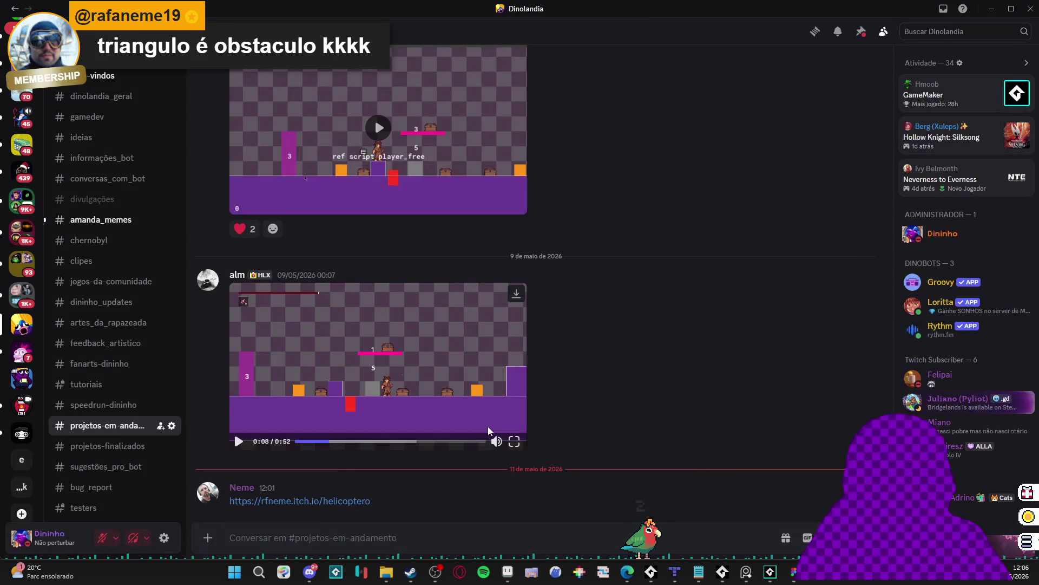